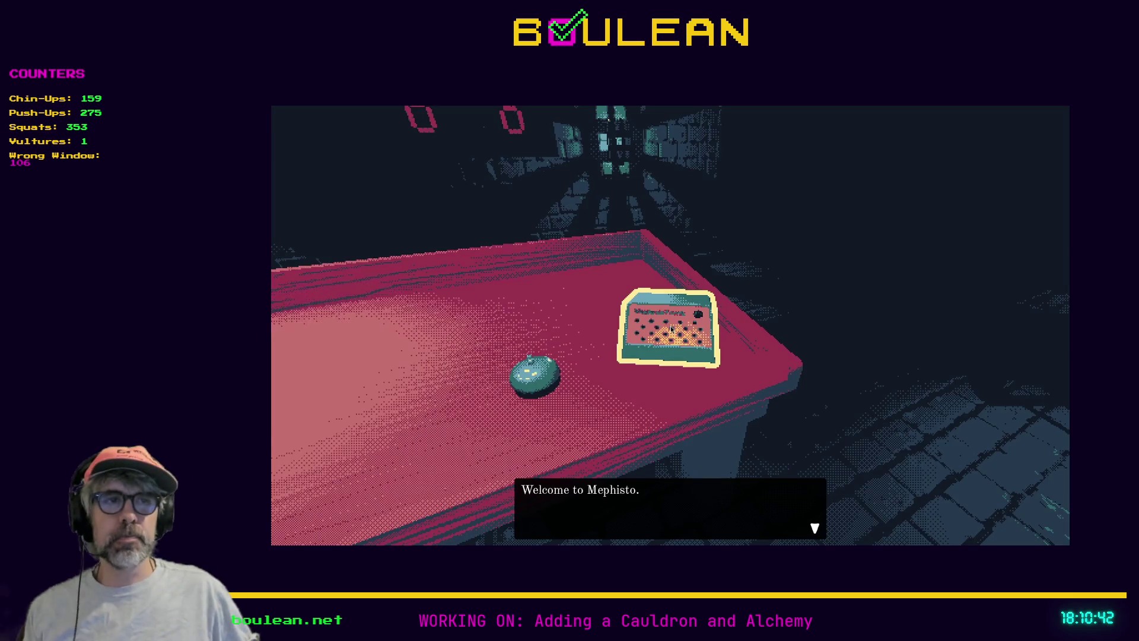
- Play The Mailroom trailer full-screen on the Steam store page
{"action": "left_click", "coordinate": [671, 330]}
{"action": "left_click", "coordinate": [670, 325]}
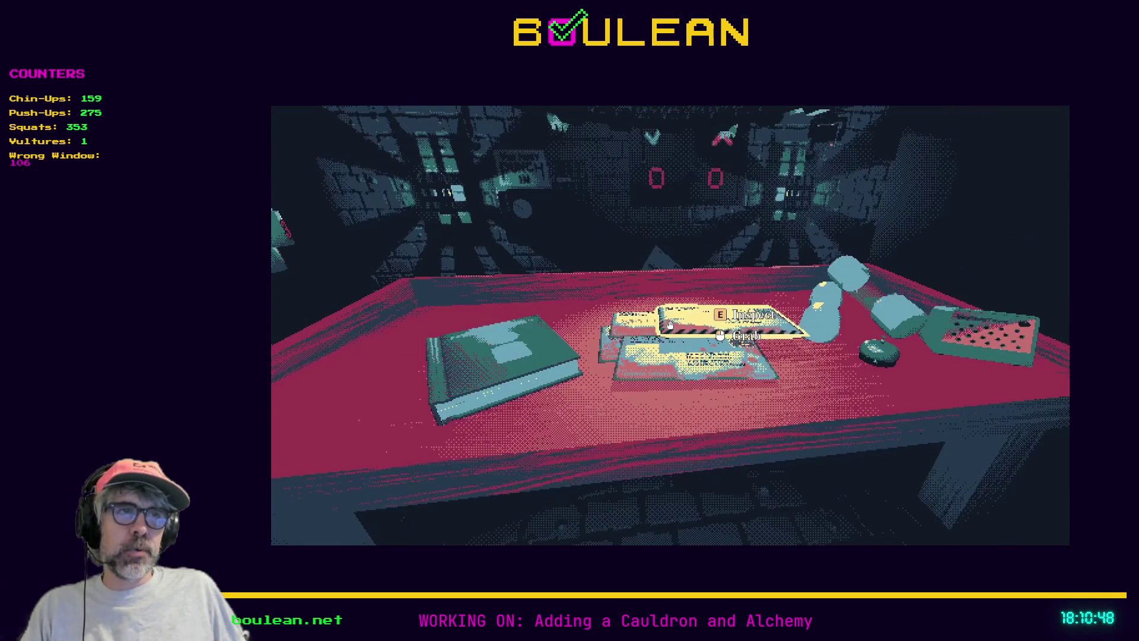
{"action": "key", "text": "e"}
{"action": "key", "text": "Tab"}
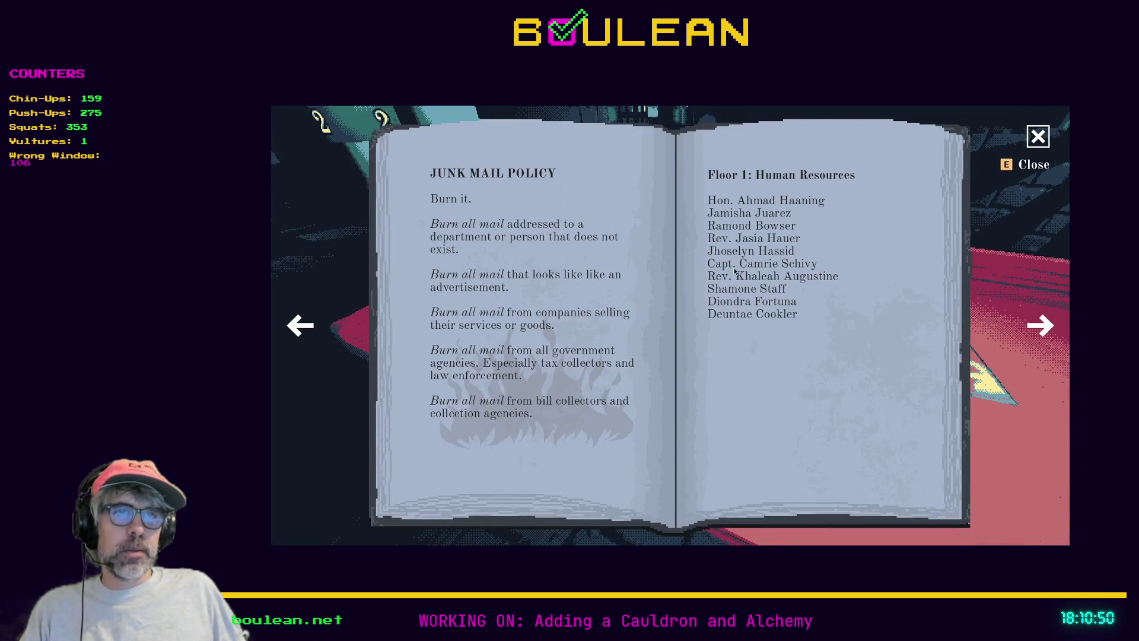
{"action": "key", "text": "d"}
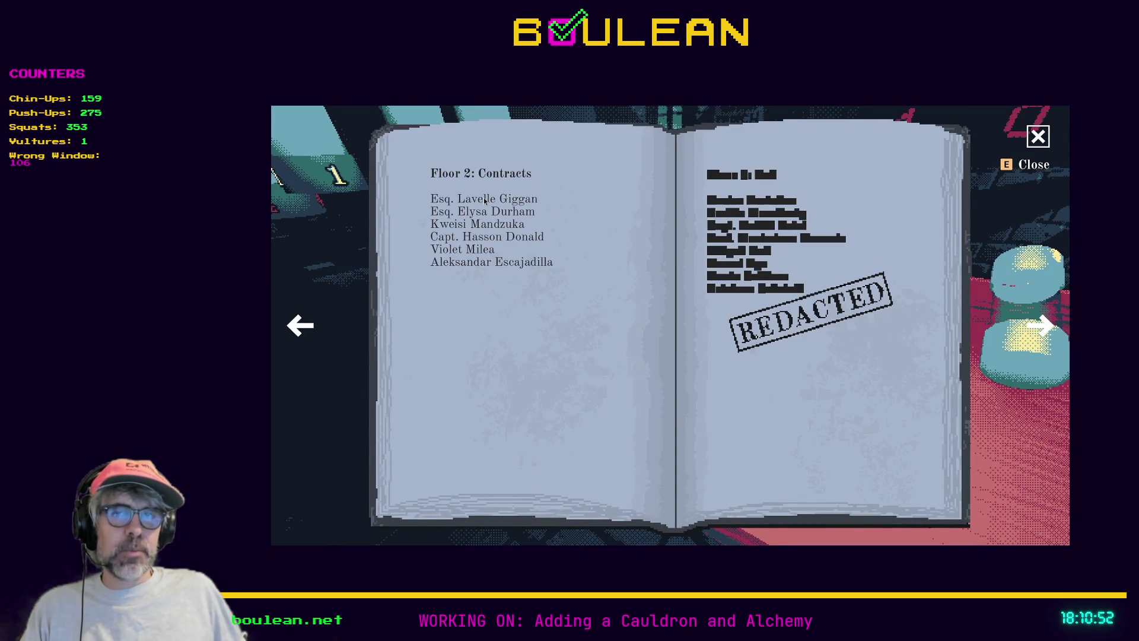
{"action": "key", "text": "e"}
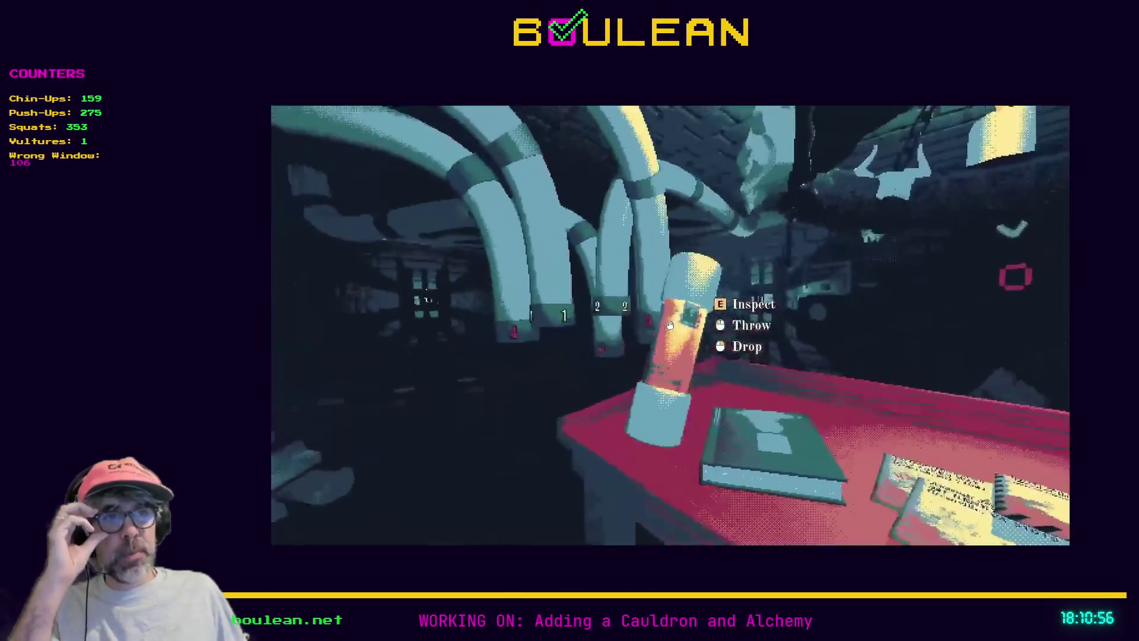
{"action": "left_click", "coordinate": [670, 325]}
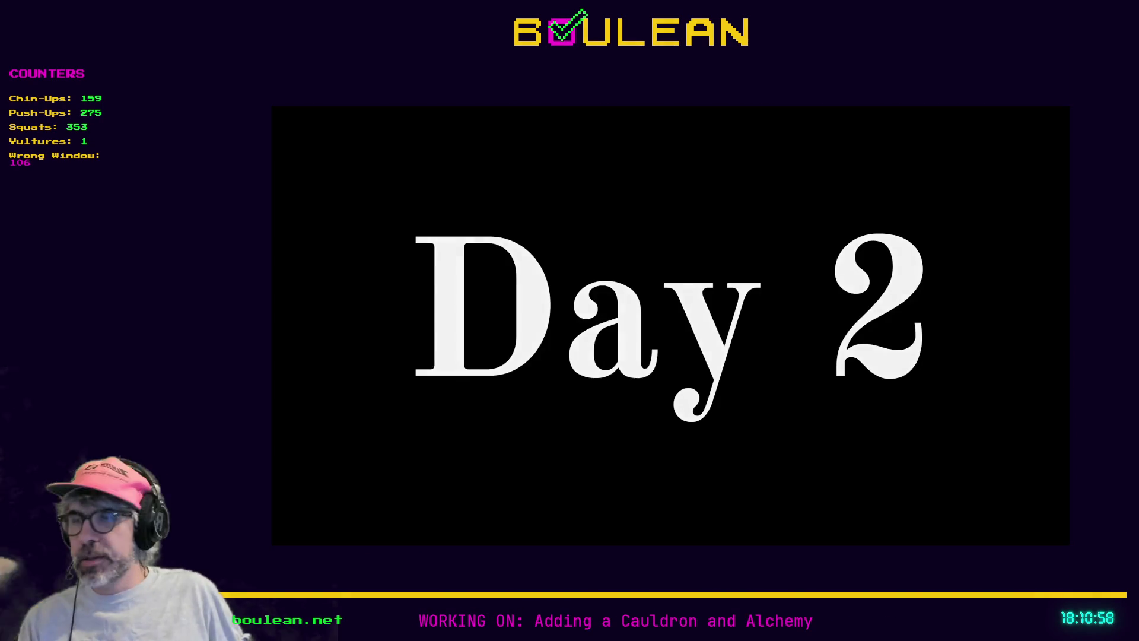
{"action": "left_click", "coordinate": [670, 325]}
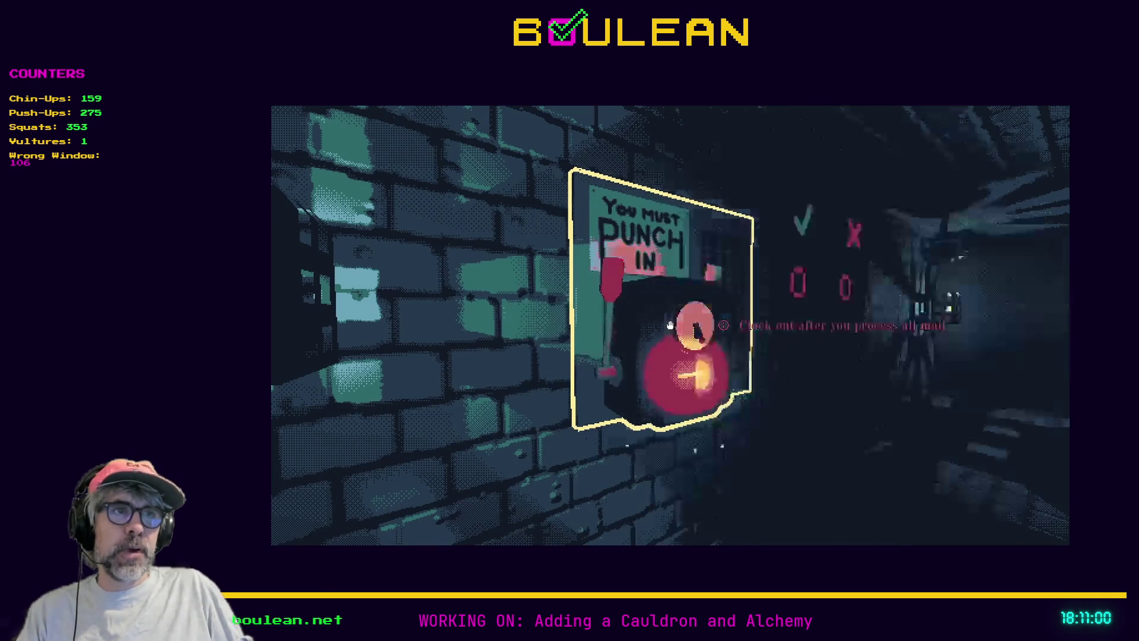
- Watch the trailer to its 'Wishlist Now / Play the Demo' end card, then replay it from 0:00
{"action": "left_click", "coordinate": [671, 325]}
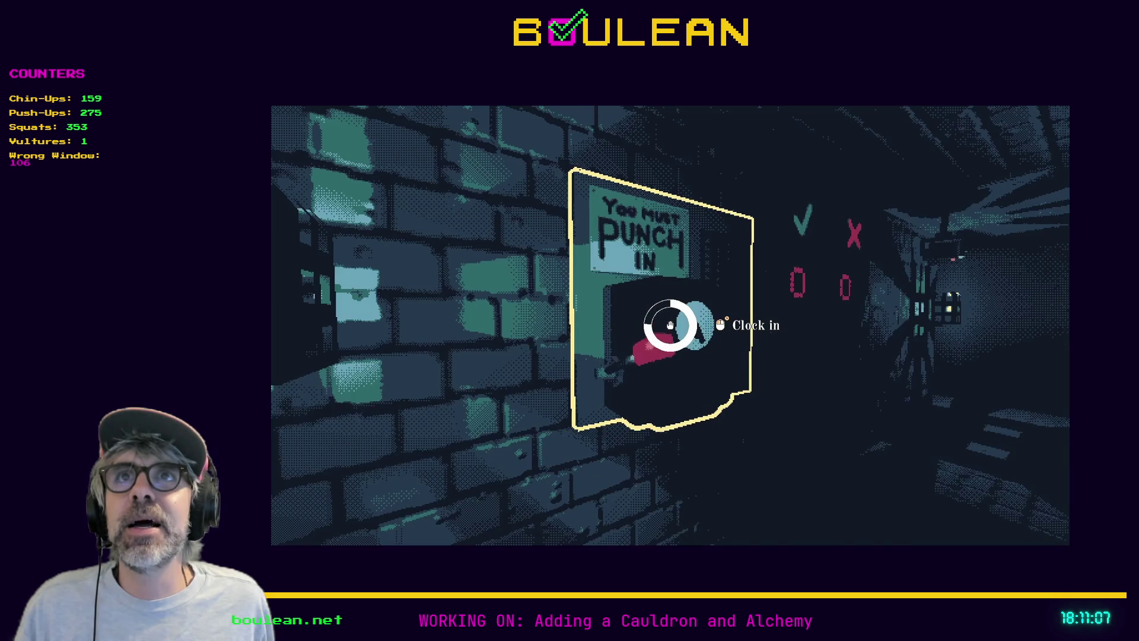
{"action": "left_click", "coordinate": [671, 325]}
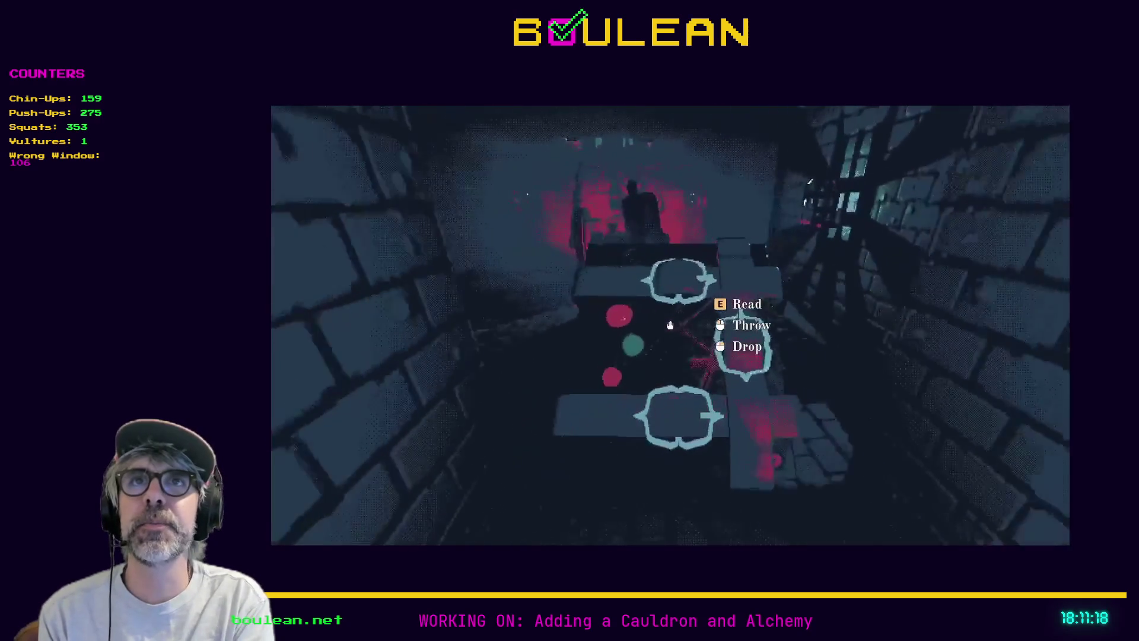
{"action": "key", "text": "e"}
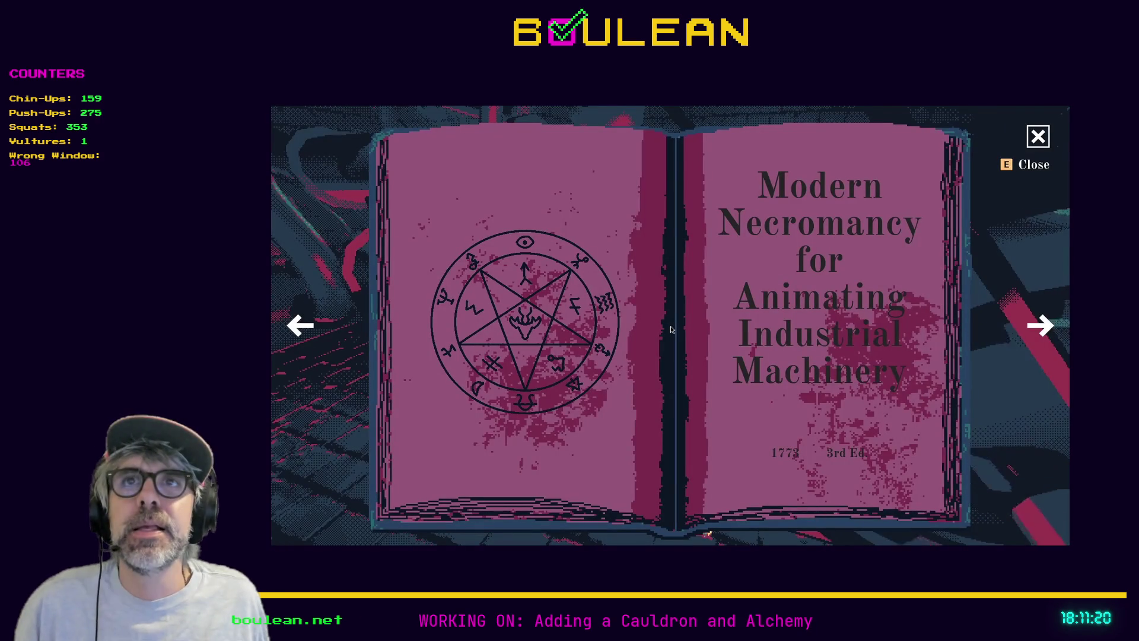
{"action": "key", "text": "e"}
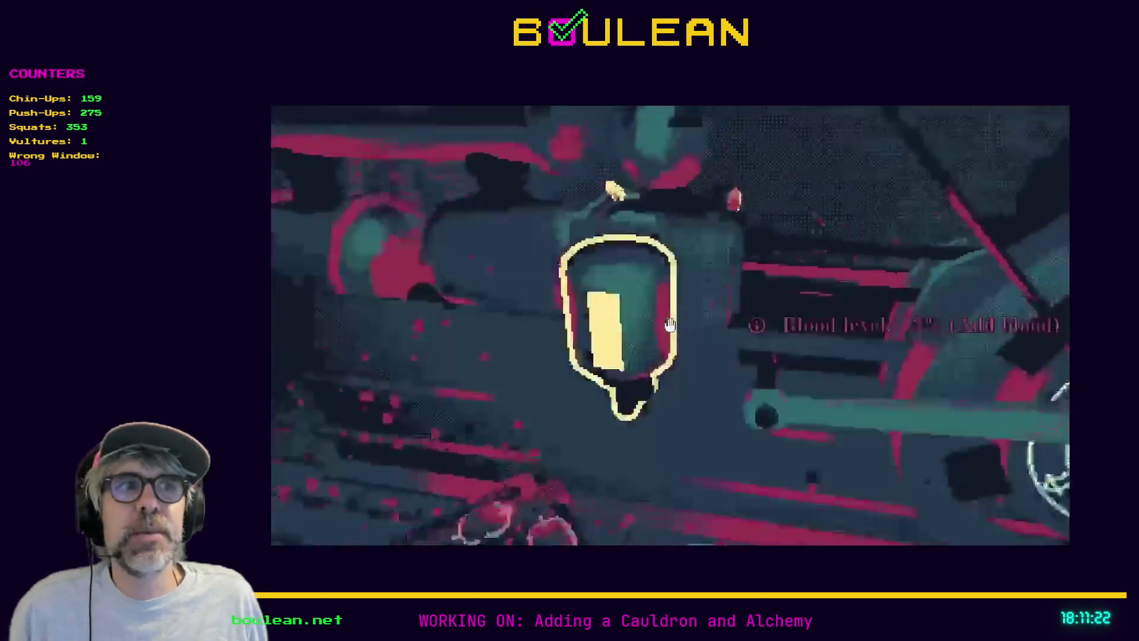
{"action": "left_click", "coordinate": [669, 325]}
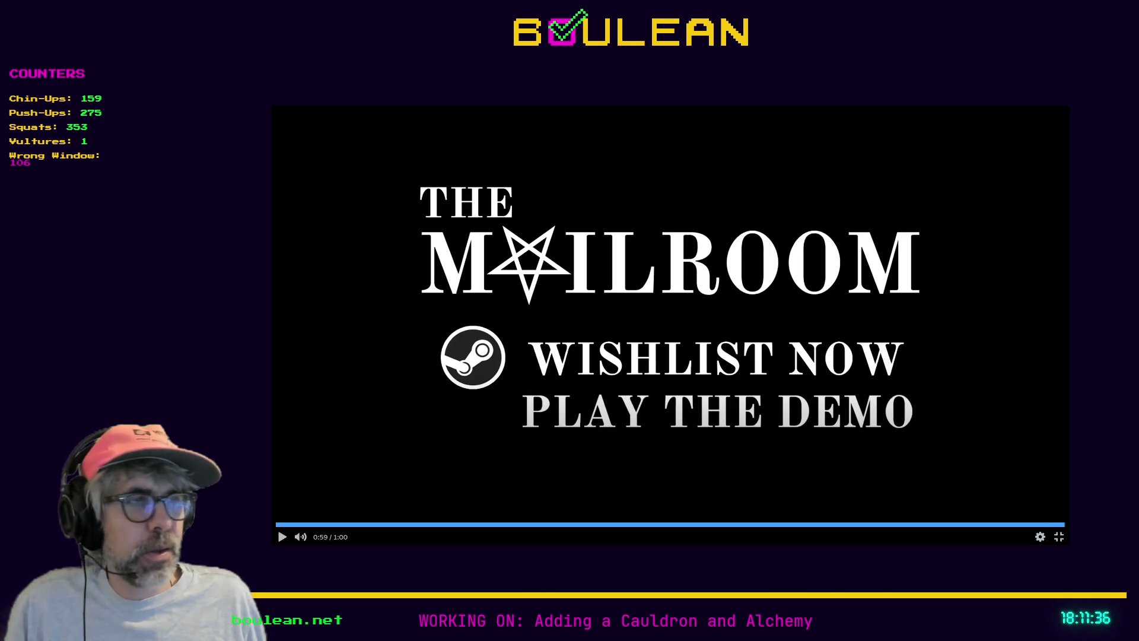
{"action": "left_click", "coordinate": [998, 483]}
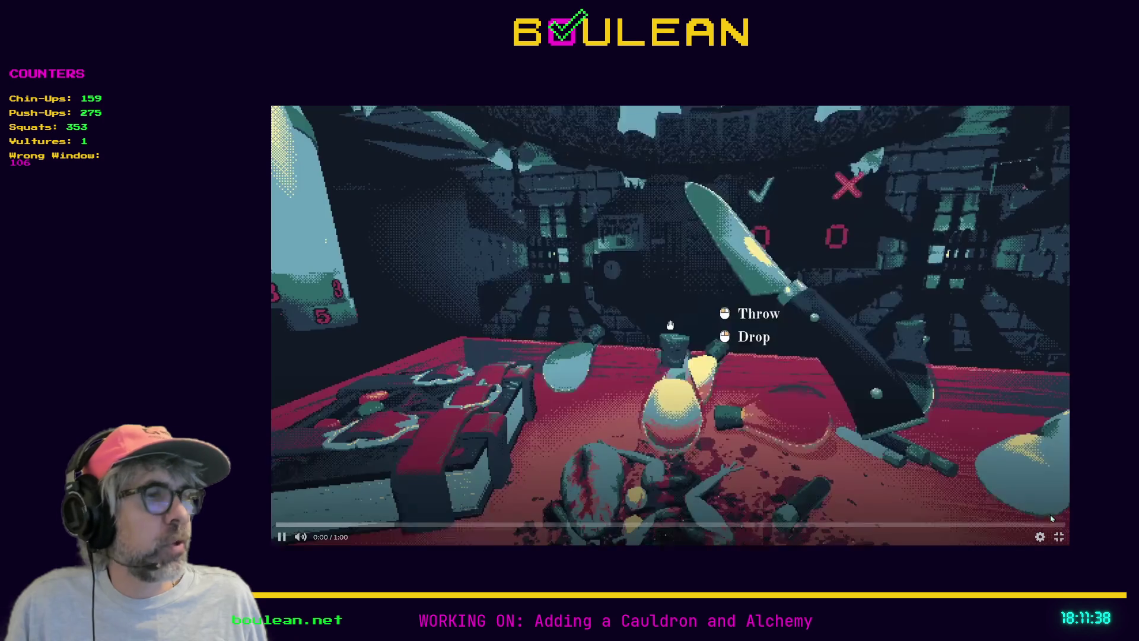
- Exit full screen, pause the trailer at 0:02, minimize the browser and return to Godot
{"action": "left_click", "coordinate": [1060, 537]}
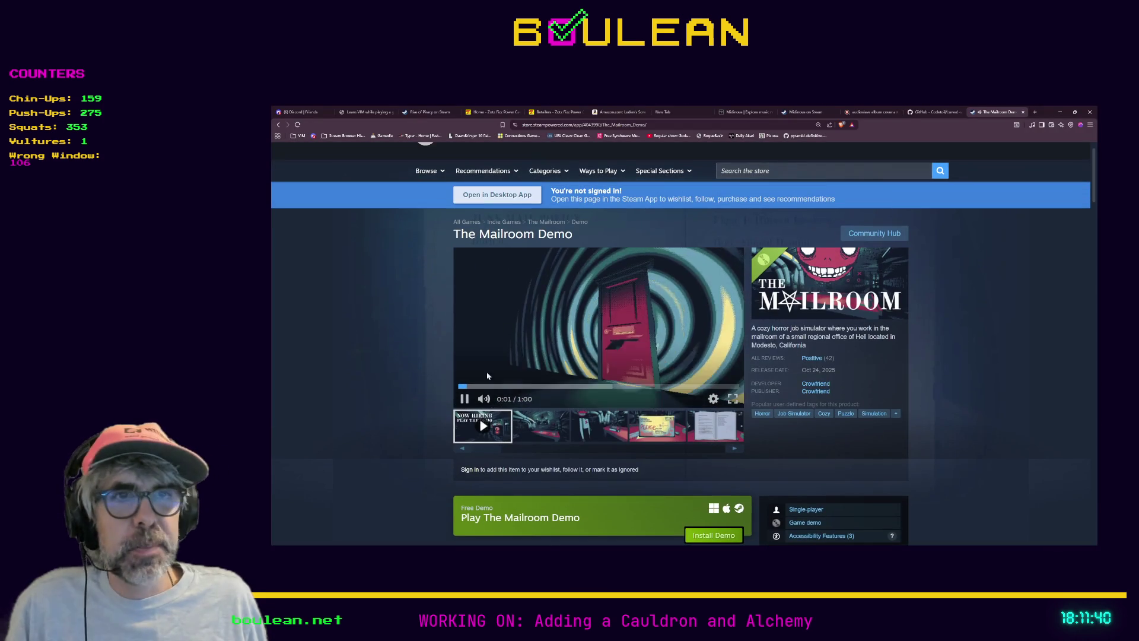
{"action": "left_click", "coordinate": [465, 400]}
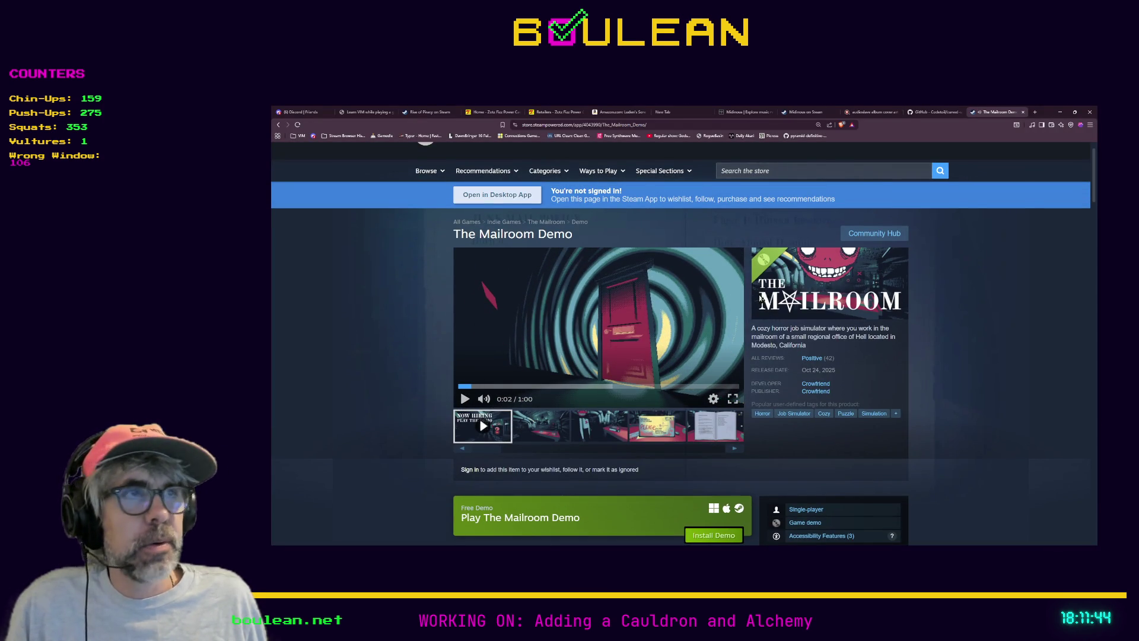
{"action": "left_click", "coordinate": [1061, 112]}
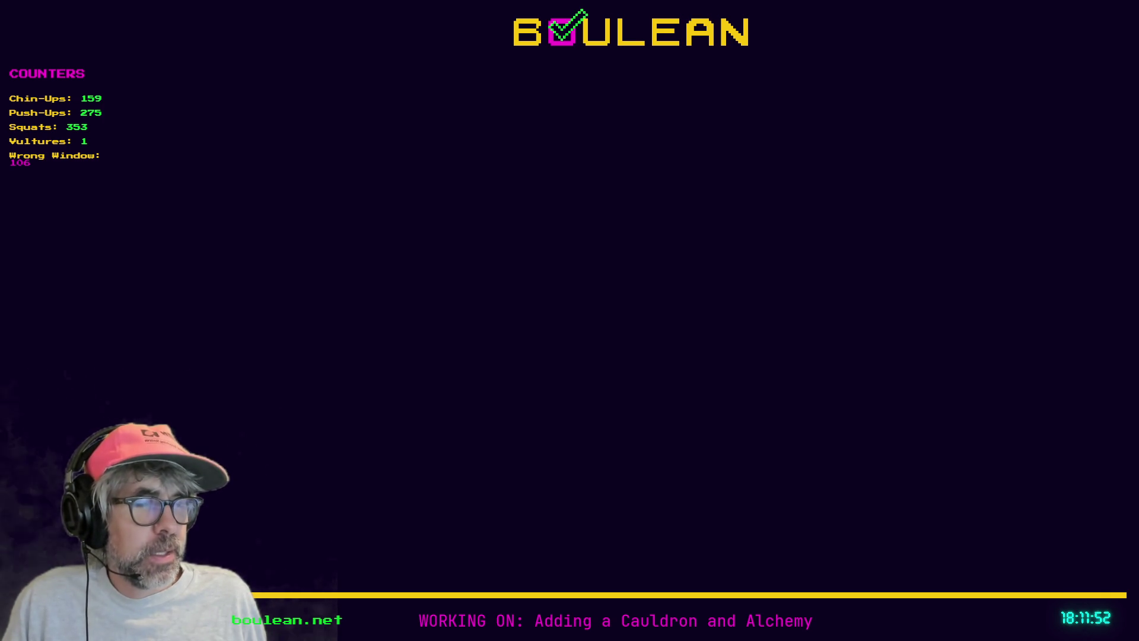
{"action": "key", "text": "alt+Tab"}
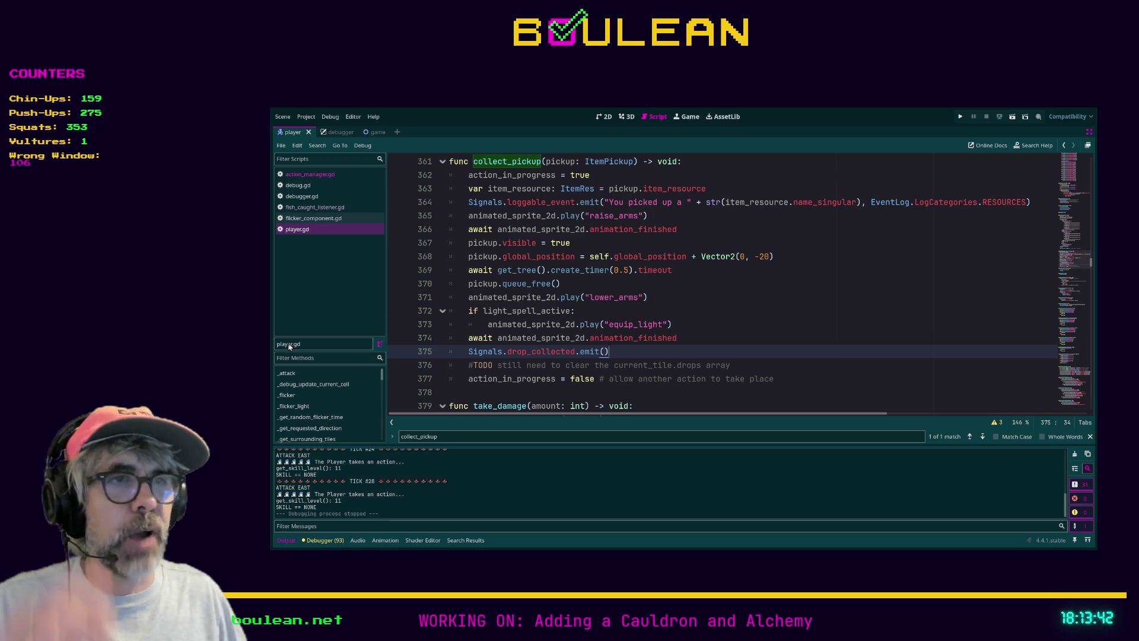
- Review lines 373–379 of collect_pickup in player.gd, then switch to the player scene's 2D view
{"action": "left_click", "coordinate": [711, 407]}
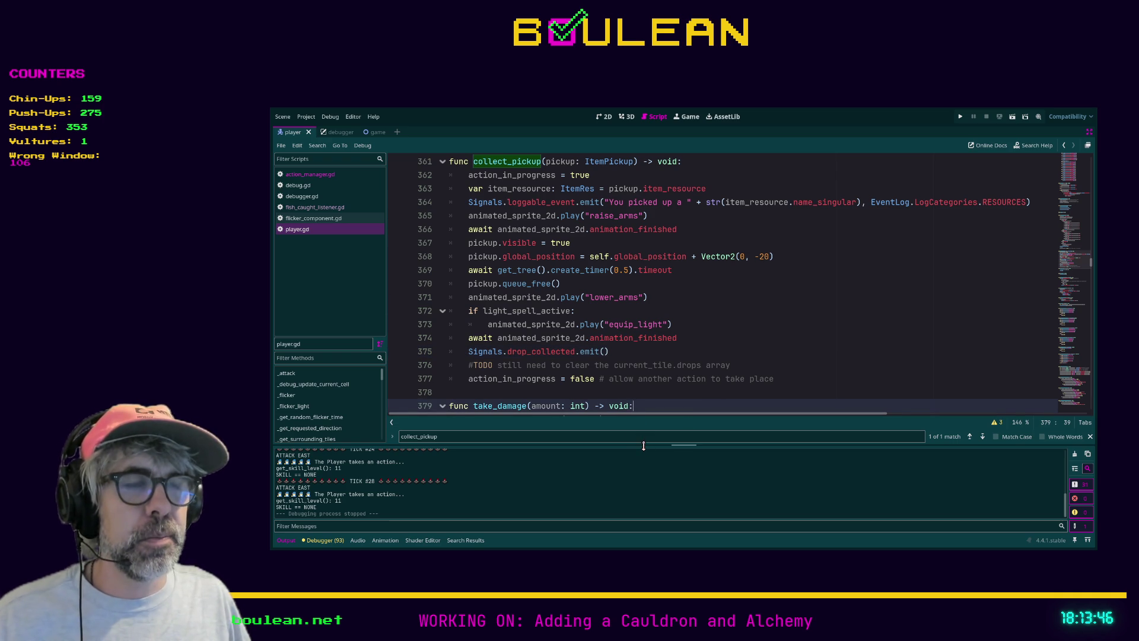
{"action": "left_click", "coordinate": [736, 391]}
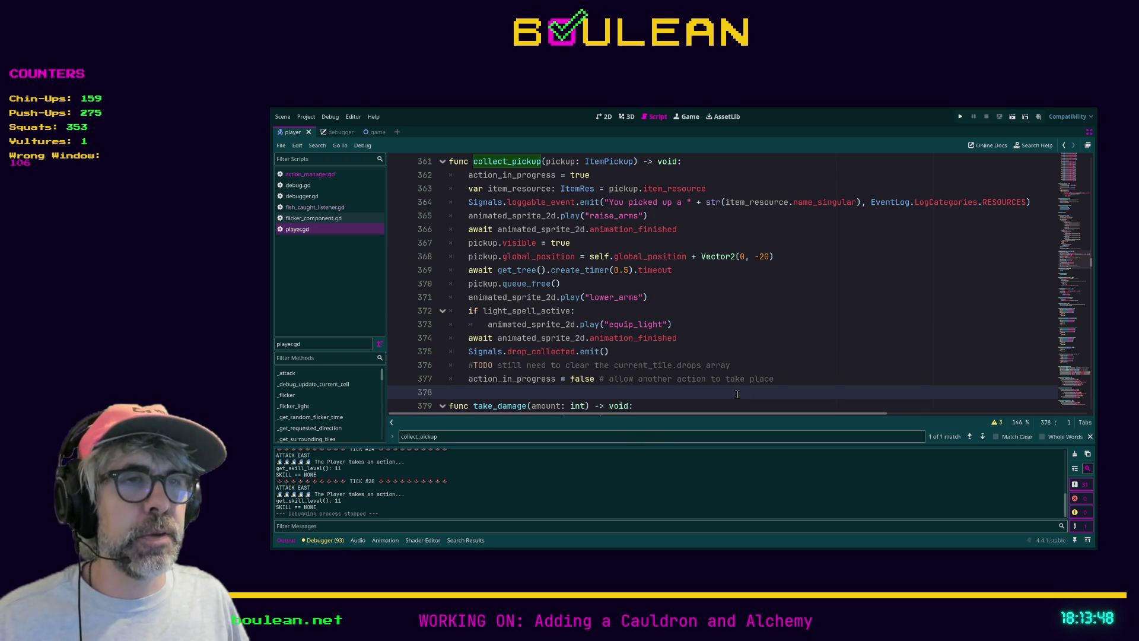
{"action": "left_click", "coordinate": [757, 344]}
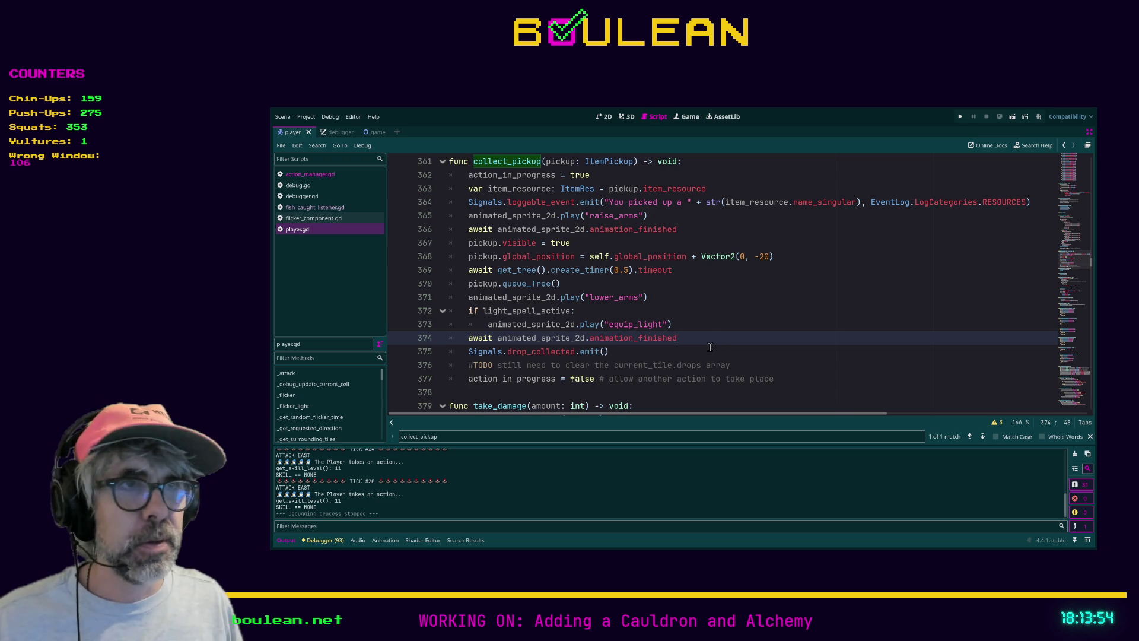
{"action": "left_click", "coordinate": [710, 347]}
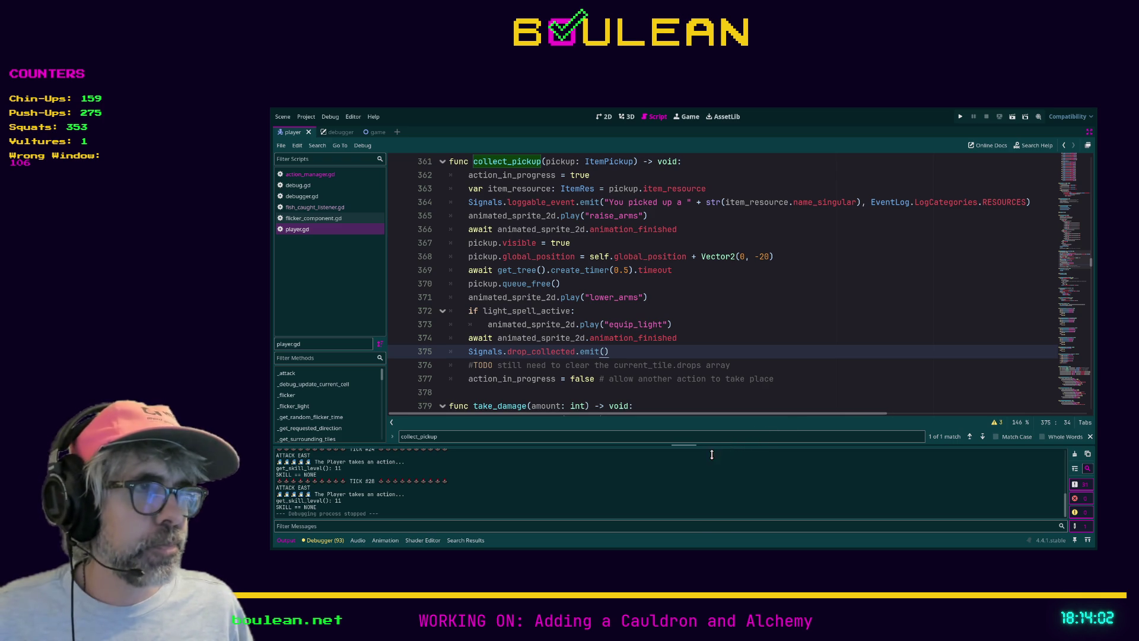
{"action": "left_click", "coordinate": [727, 380]}
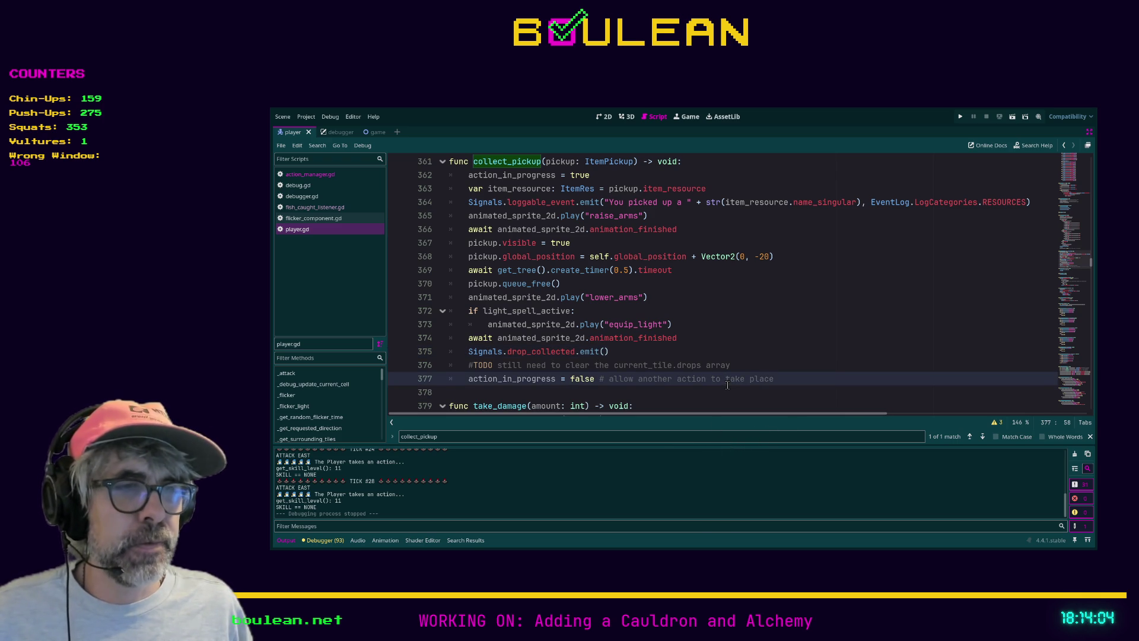
{"action": "left_click", "coordinate": [787, 324]}
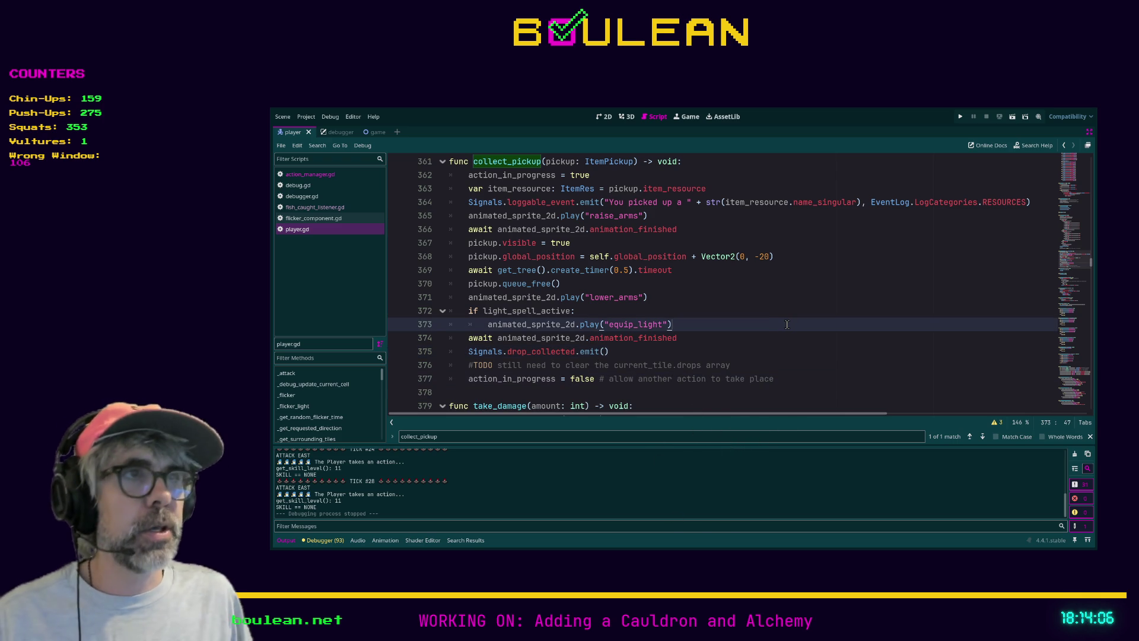
{"action": "left_click", "coordinate": [604, 118]}
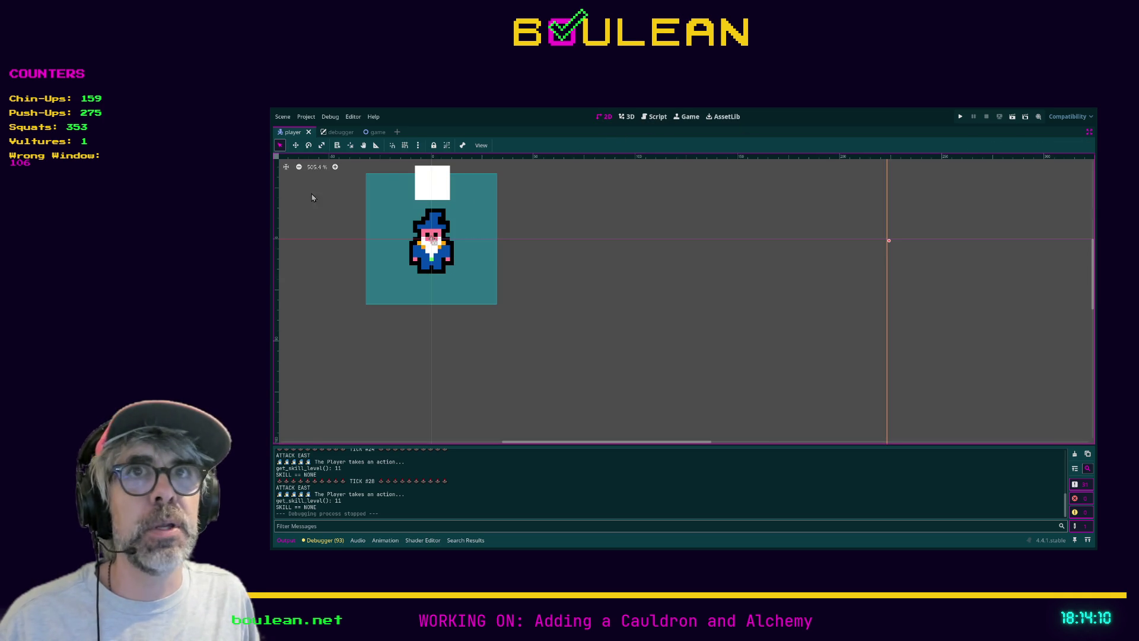
- Restore the side panels, hide player_state_visualizer, save the scene and launch the game
{"action": "key", "text": "ctrl+shift+F11"}
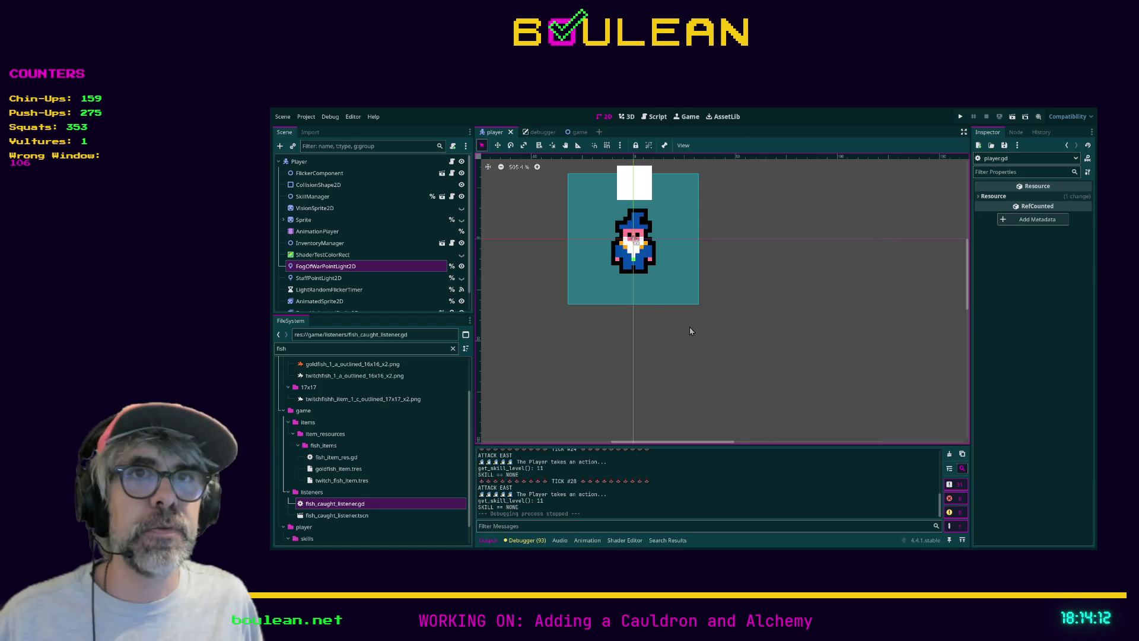
{"action": "scroll", "coordinate": [354, 265], "scroll_direction": "down", "scroll_amount": 2}
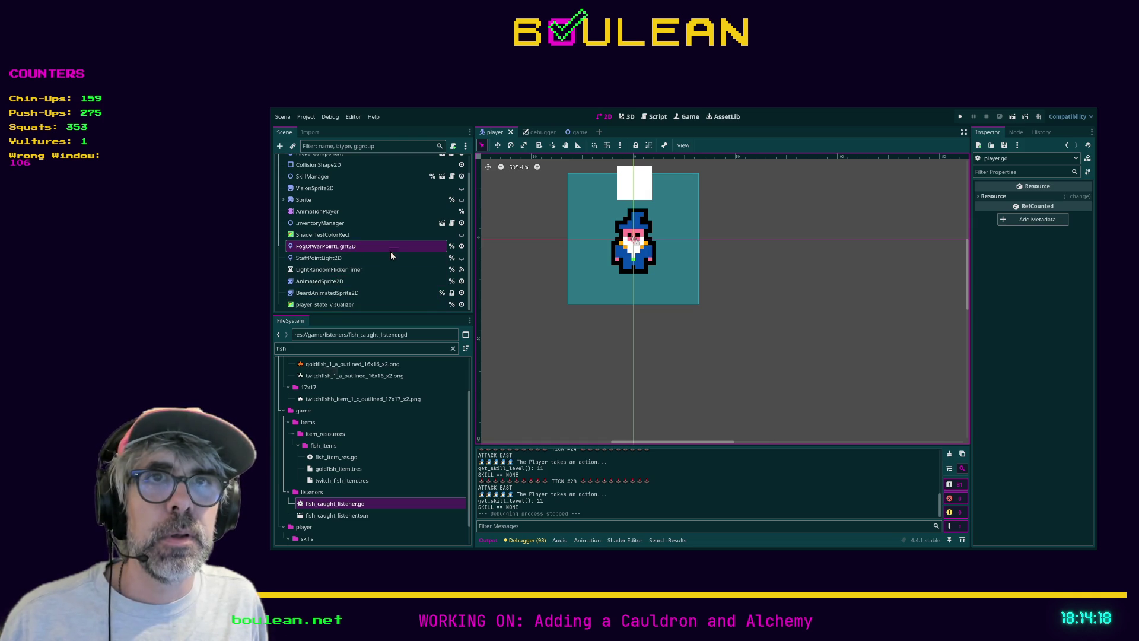
{"action": "left_click", "coordinate": [462, 304]}
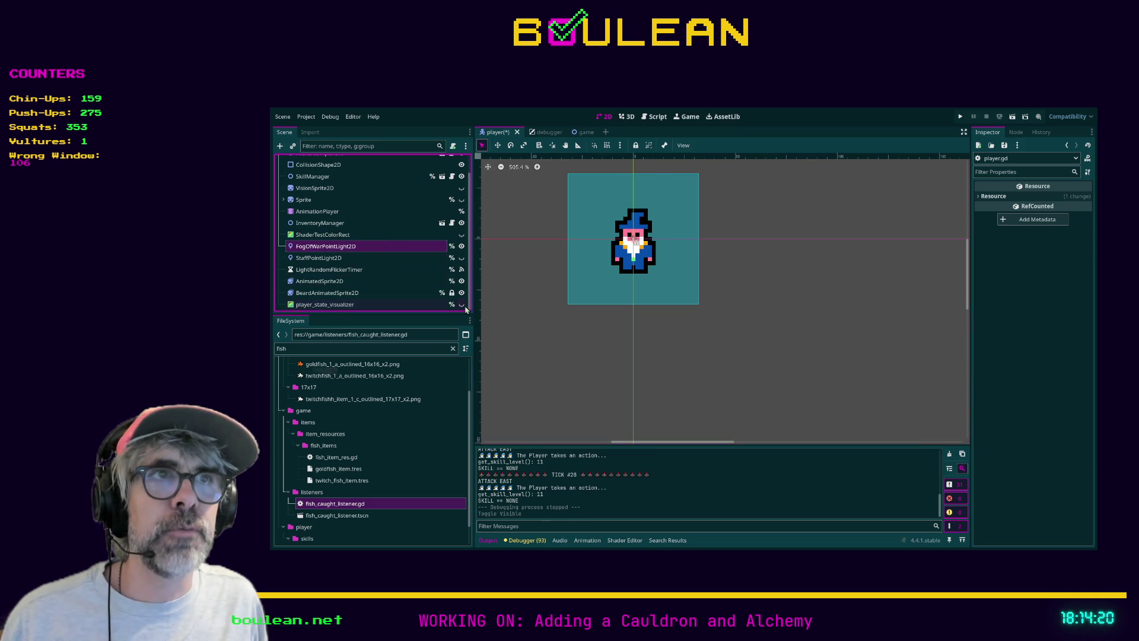
{"action": "key", "text": "ctrl+s"}
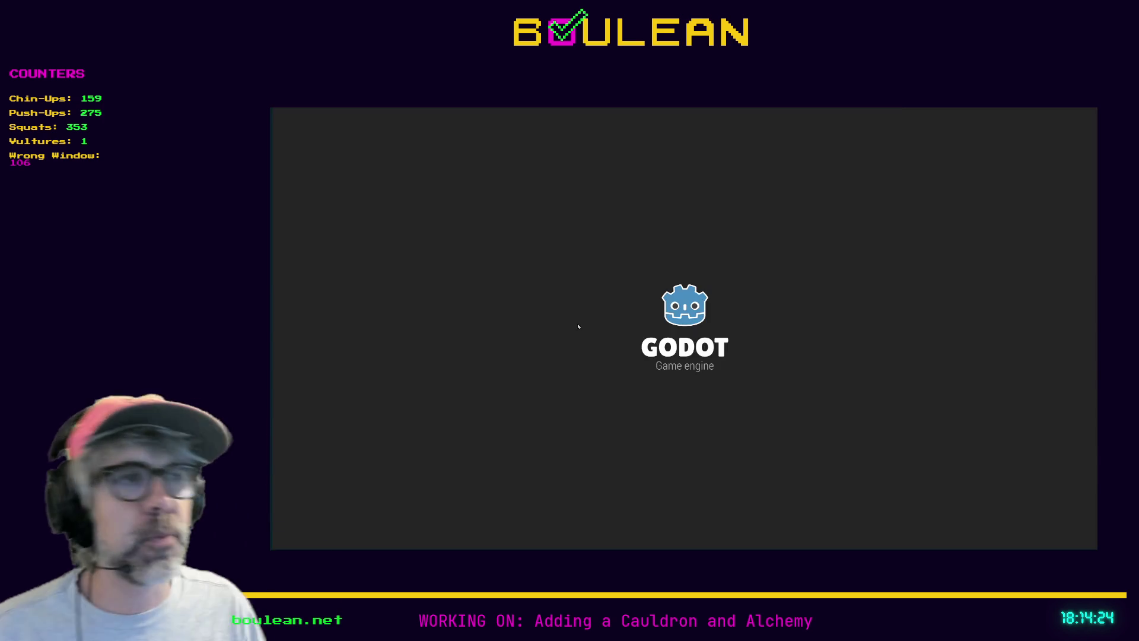
- Walk the wizard right and left around the forest, then karate-chop the adjacent tree
{"action": "key", "text": "Right"}
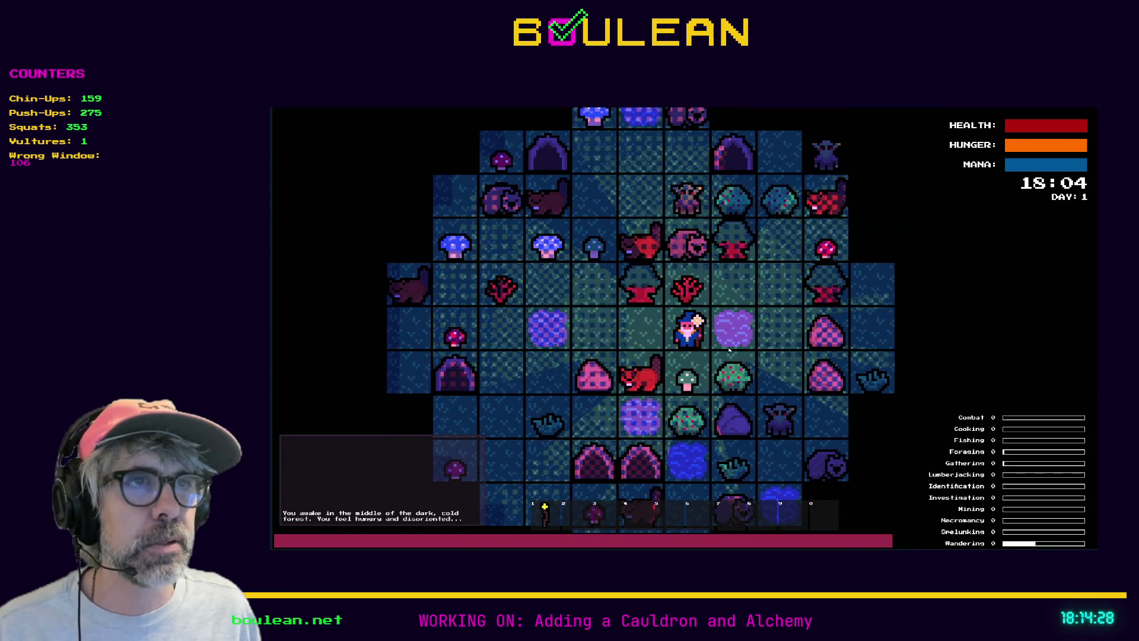
{"action": "key", "text": "Left"}
{"action": "key", "text": "Left"}
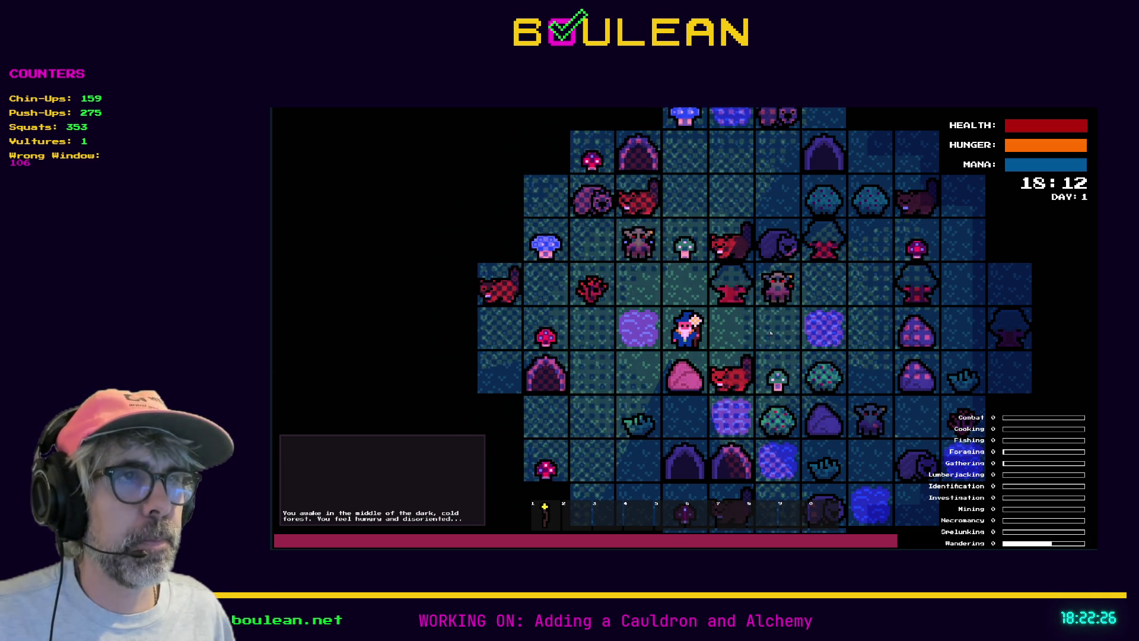
{"action": "key", "text": "Right"}
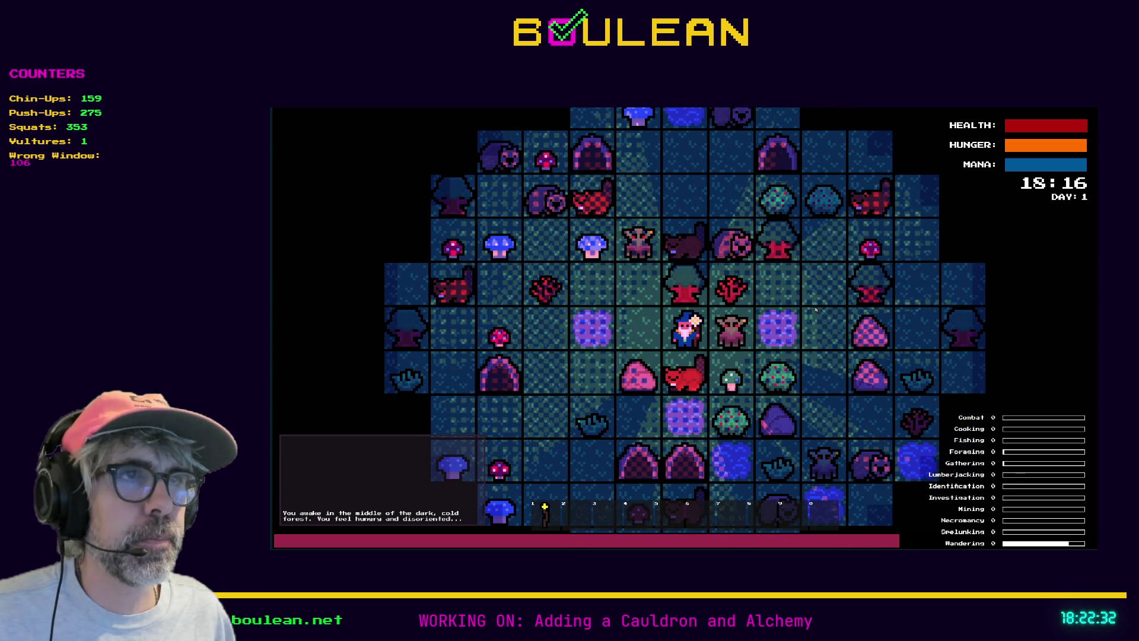
{"action": "key", "text": "Up"}
- Step west, attack the nearby goblins until one is obliterated, then stop the game with F8
{"action": "scroll", "coordinate": [741, 306], "scroll_direction": "up", "scroll_amount": 2}
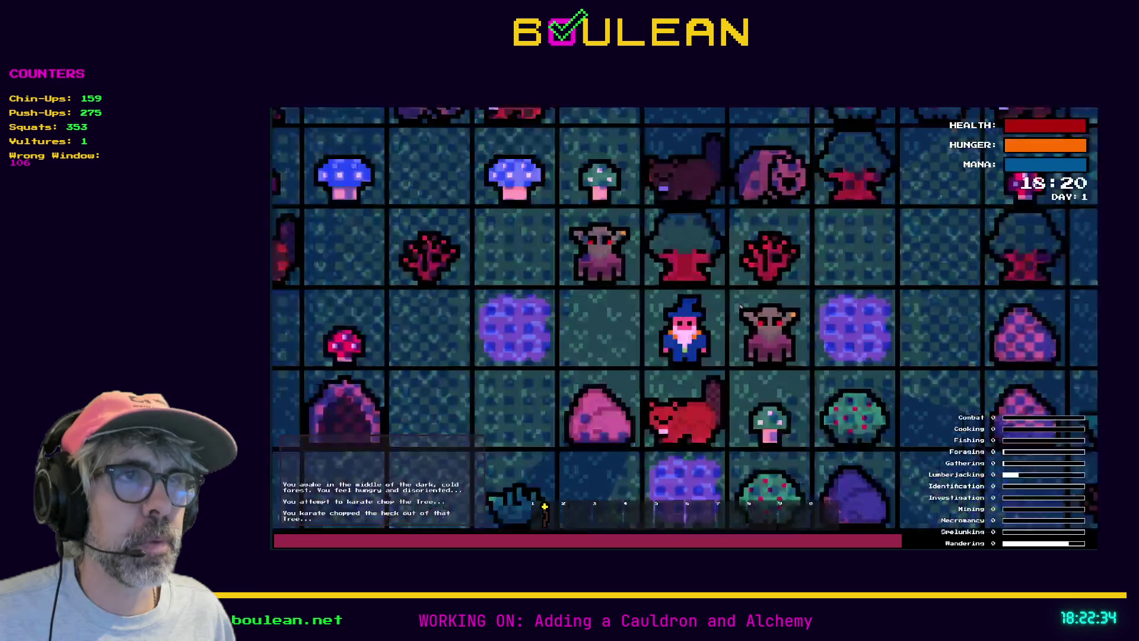
{"action": "scroll", "coordinate": [741, 306], "scroll_direction": "down", "scroll_amount": 1}
{"action": "key", "text": "Left"}
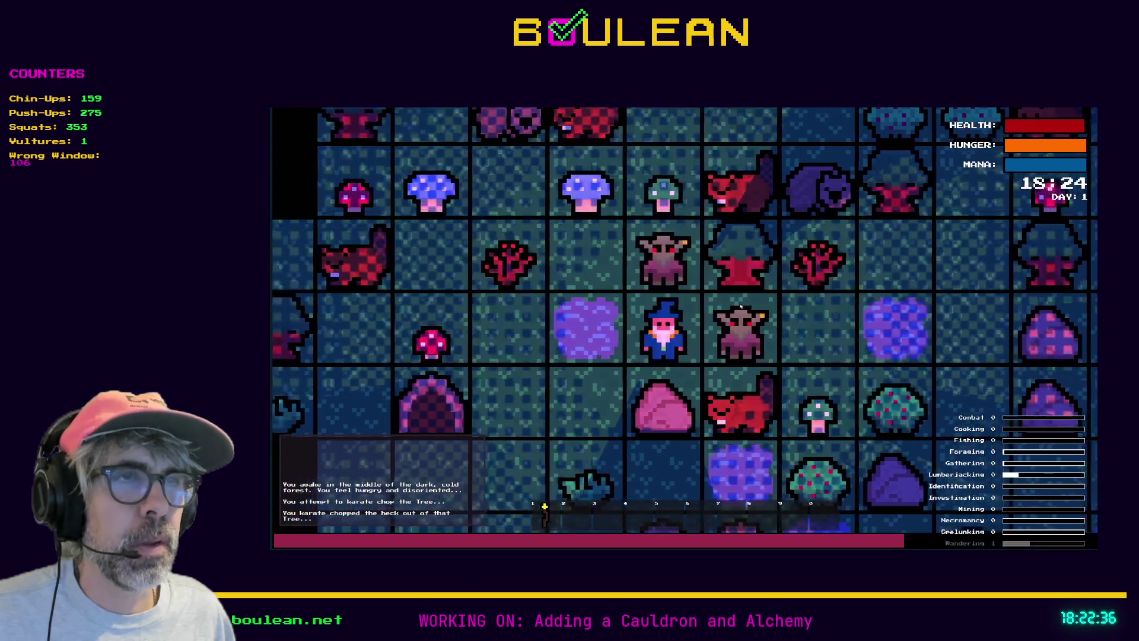
{"action": "key", "text": "Right"}
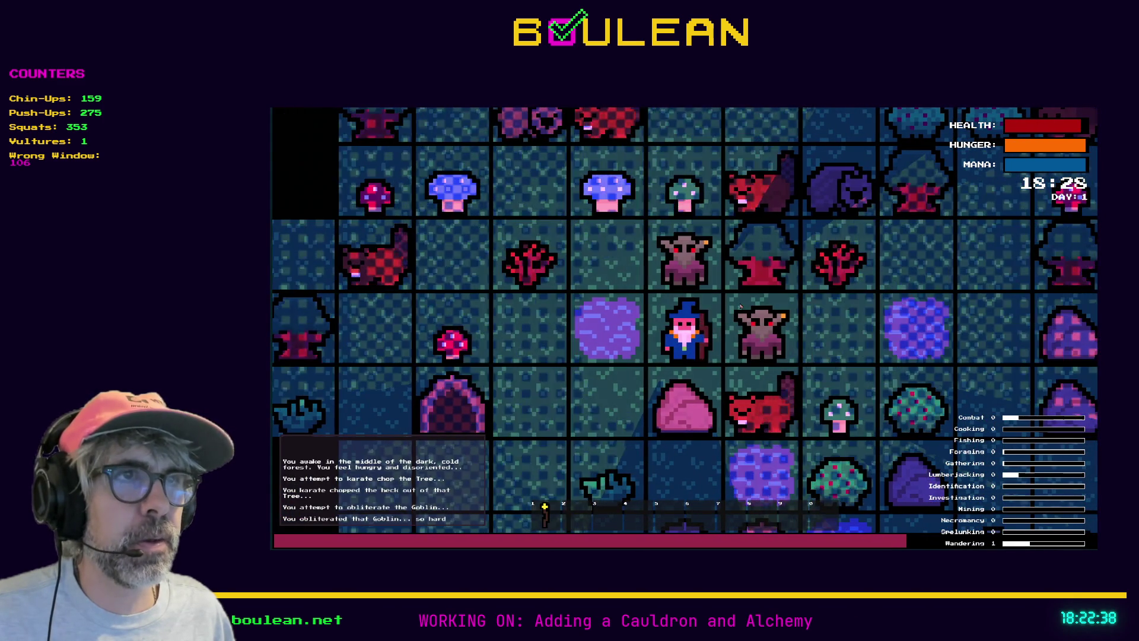
{"action": "key", "text": "Up"}
{"action": "key", "text": "Right"}
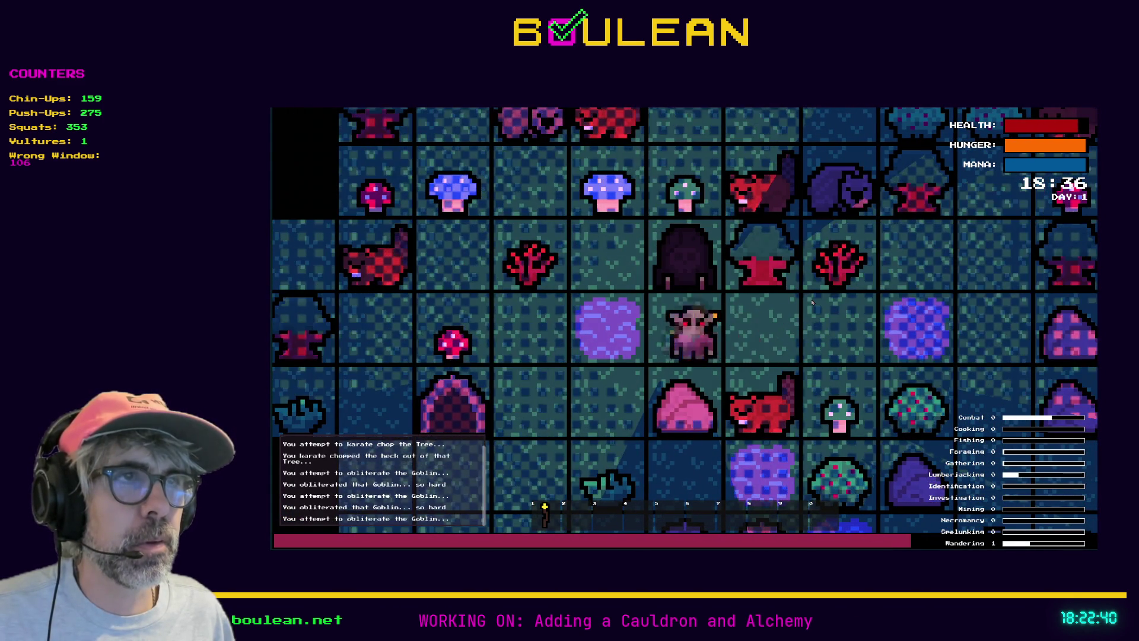
{"action": "key", "text": "F8"}
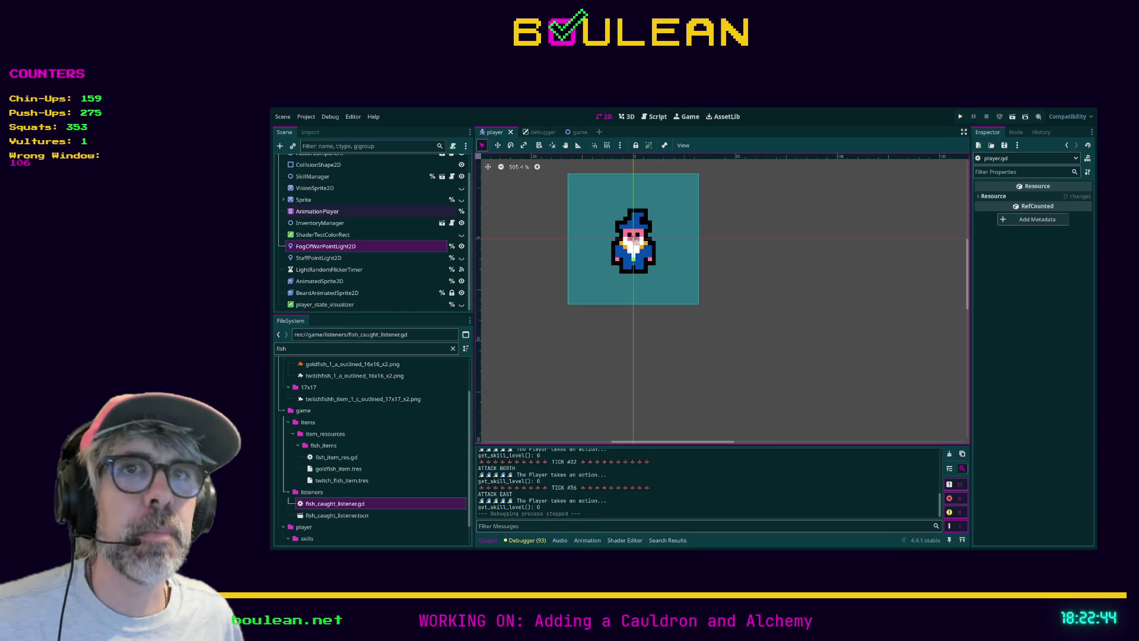
- Show player_state_visualizer again, save the scene and relaunch the game
{"action": "left_click", "coordinate": [461, 305]}
{"action": "key", "text": "ctrl+s"}
{"action": "key", "text": "F5"}
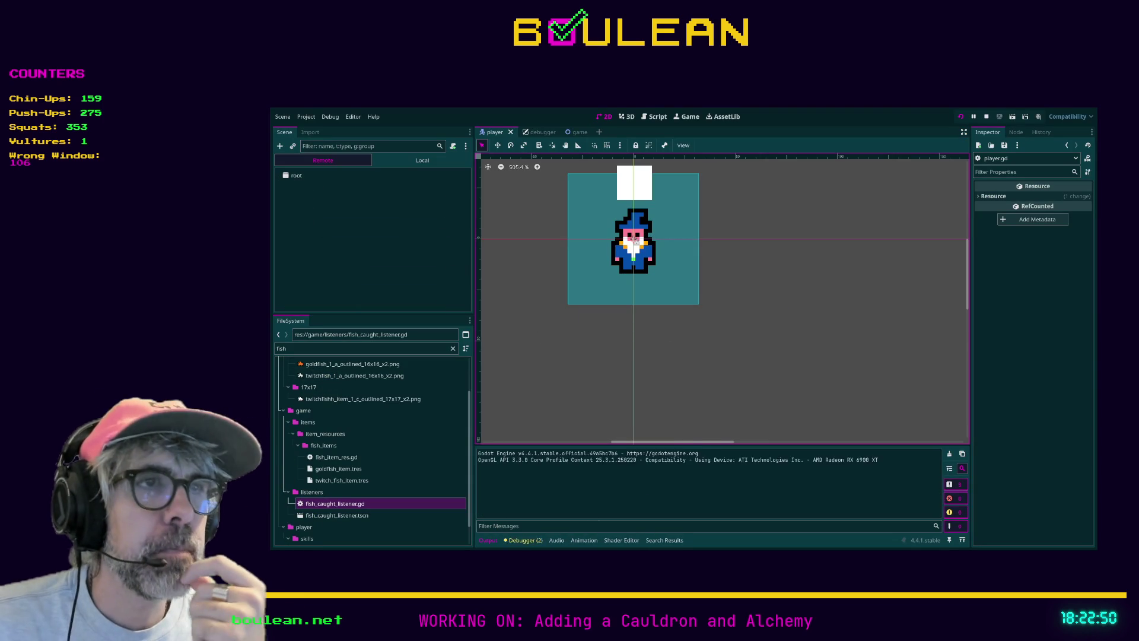
- Chop the tree to the wizard's right twice, try interacting, then close the game
{"action": "key", "text": "Right"}
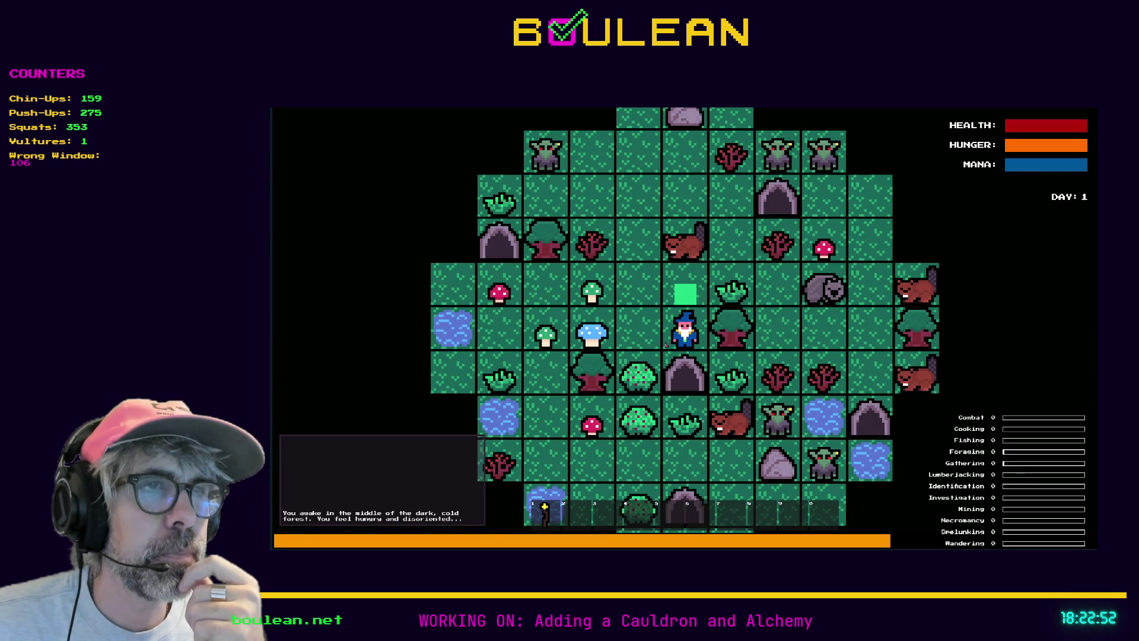
{"action": "key", "text": "Right"}
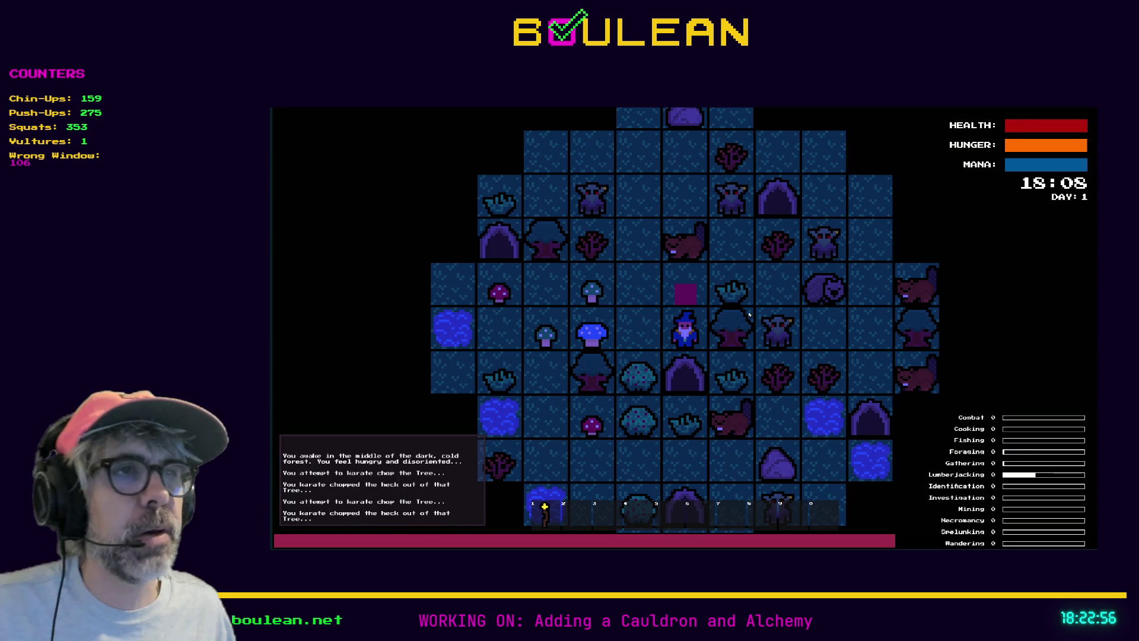
{"action": "scroll", "coordinate": [856, 252], "scroll_direction": "up", "scroll_amount": 1}
{"action": "key", "text": "Up"}
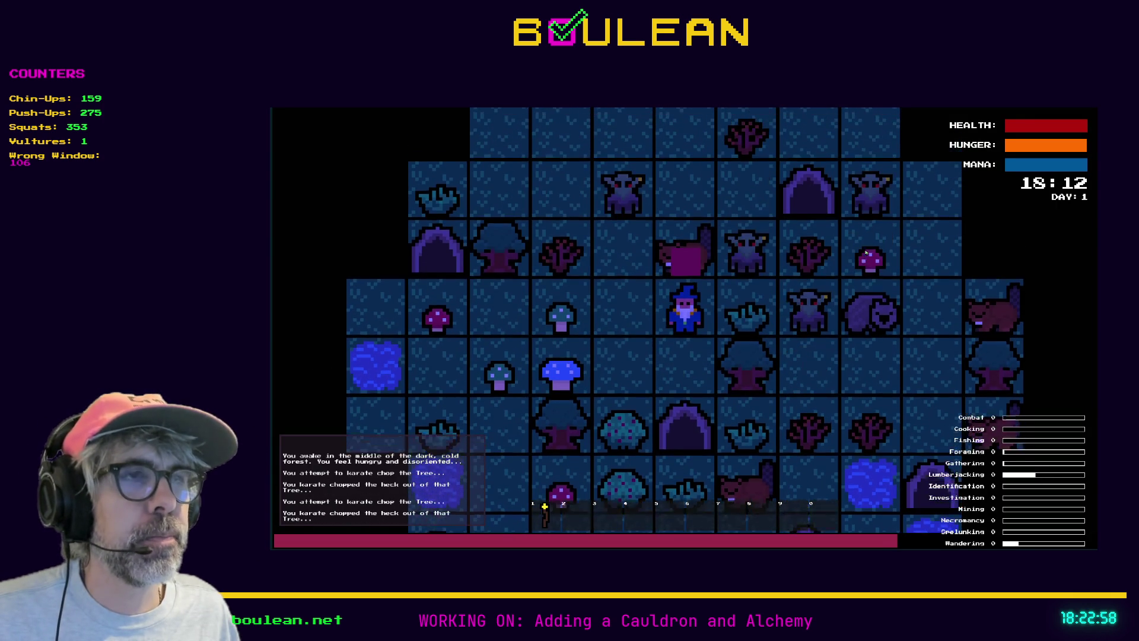
{"action": "key", "text": "Left"}
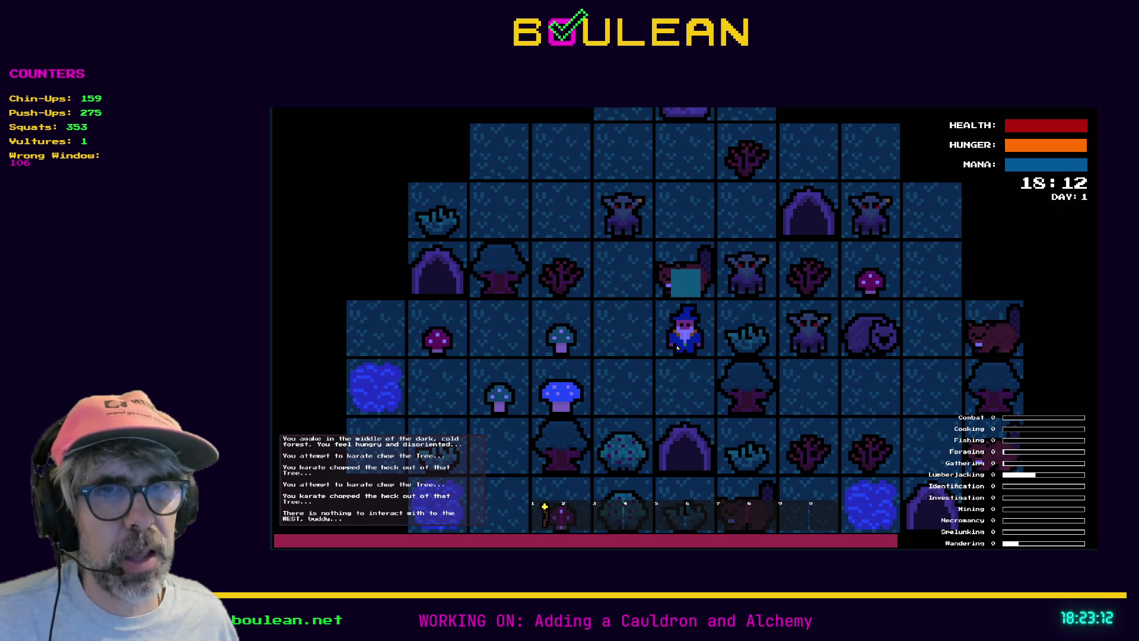
{"action": "key", "text": "alt+F4"}
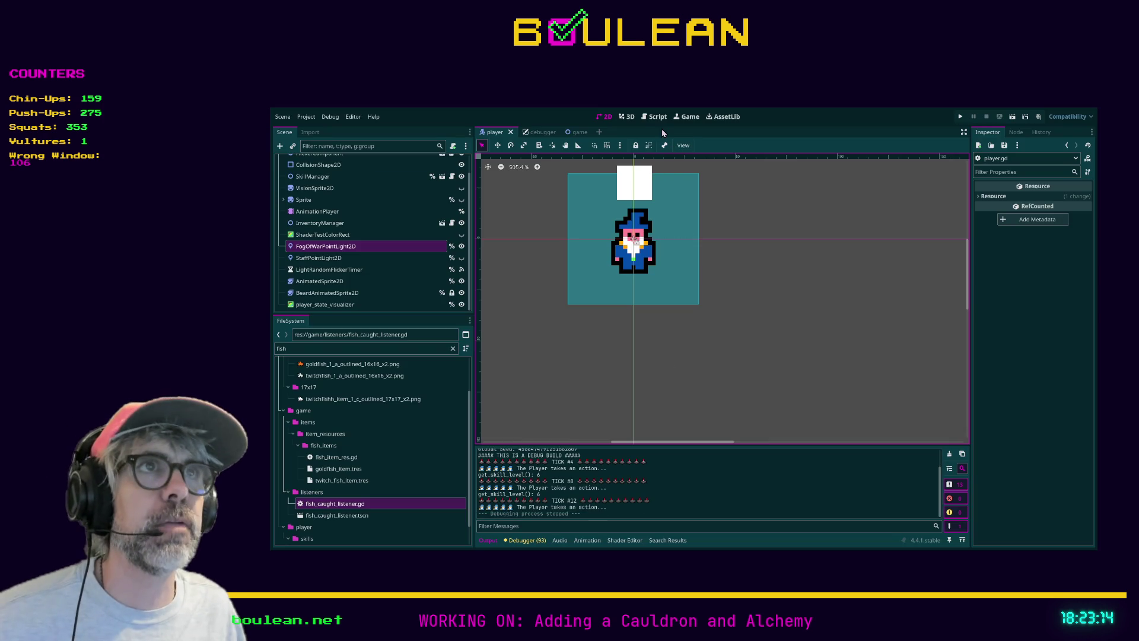
- Open player.gd and search it for 'there is nothing to interac'
{"action": "left_click", "coordinate": [653, 120]}
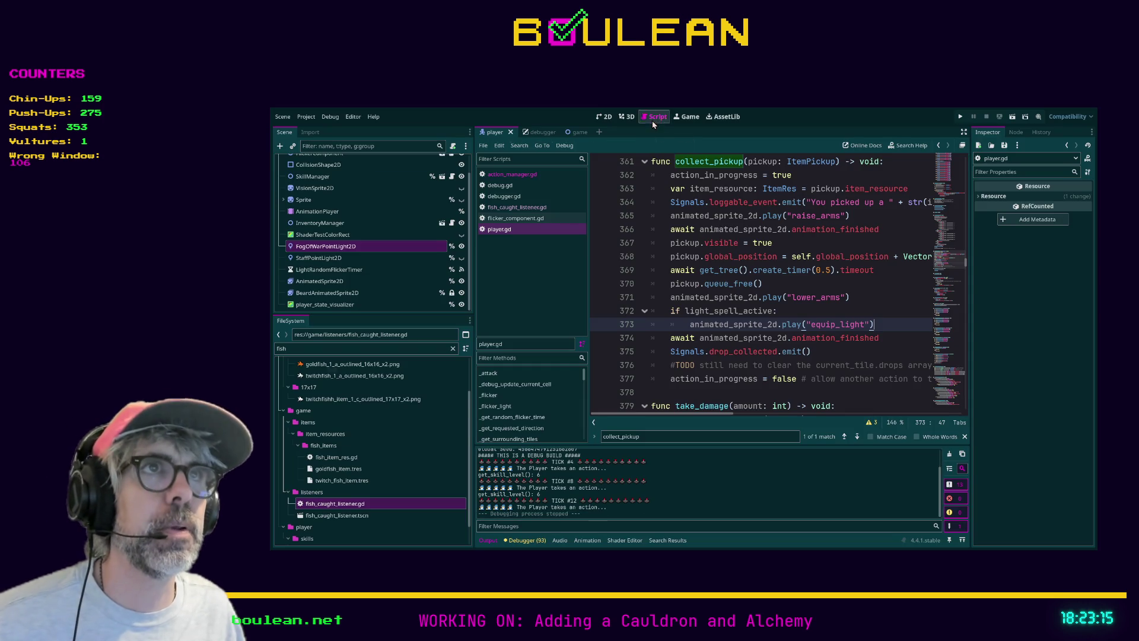
{"action": "left_click", "coordinate": [853, 289]}
{"action": "key", "text": "ctrl+f"}
{"action": "type", "text": "there is noth"}
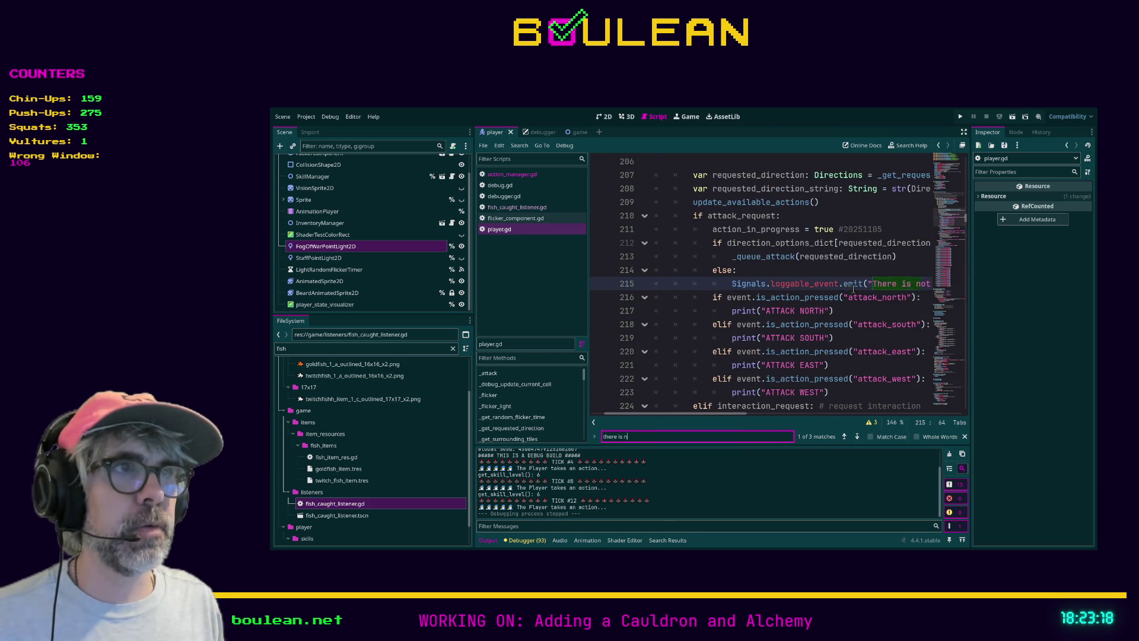
{"action": "type", "text": "ing to interac"}
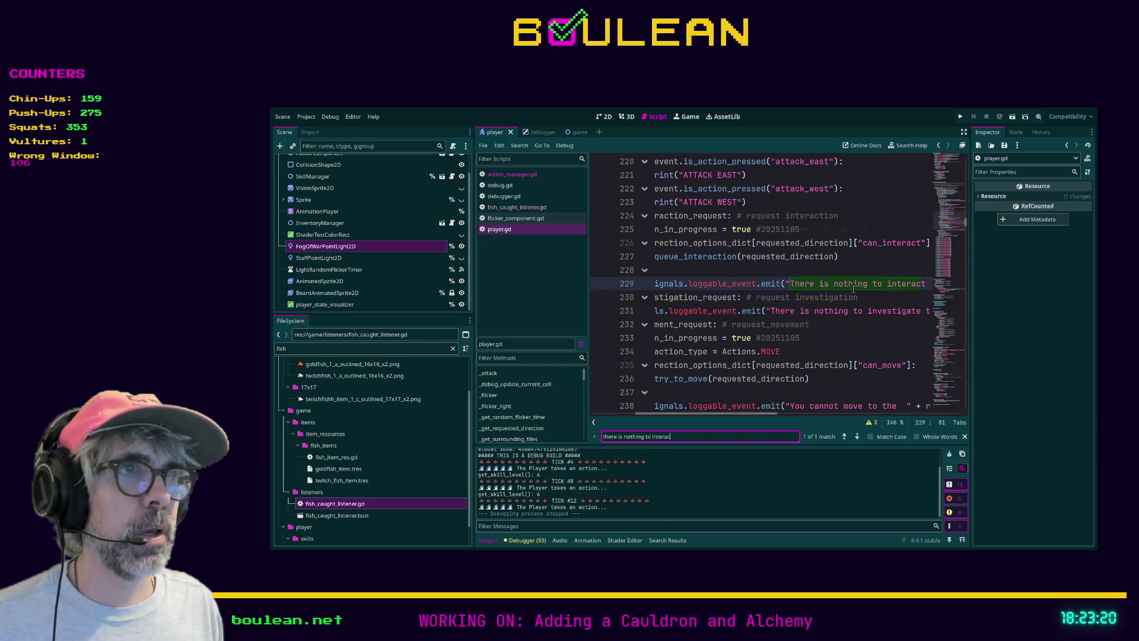
- Hide the side panels and place the caret on the matching message at line 229
{"action": "scroll", "coordinate": [860, 300], "scroll_direction": "down", "scroll_amount": 1}
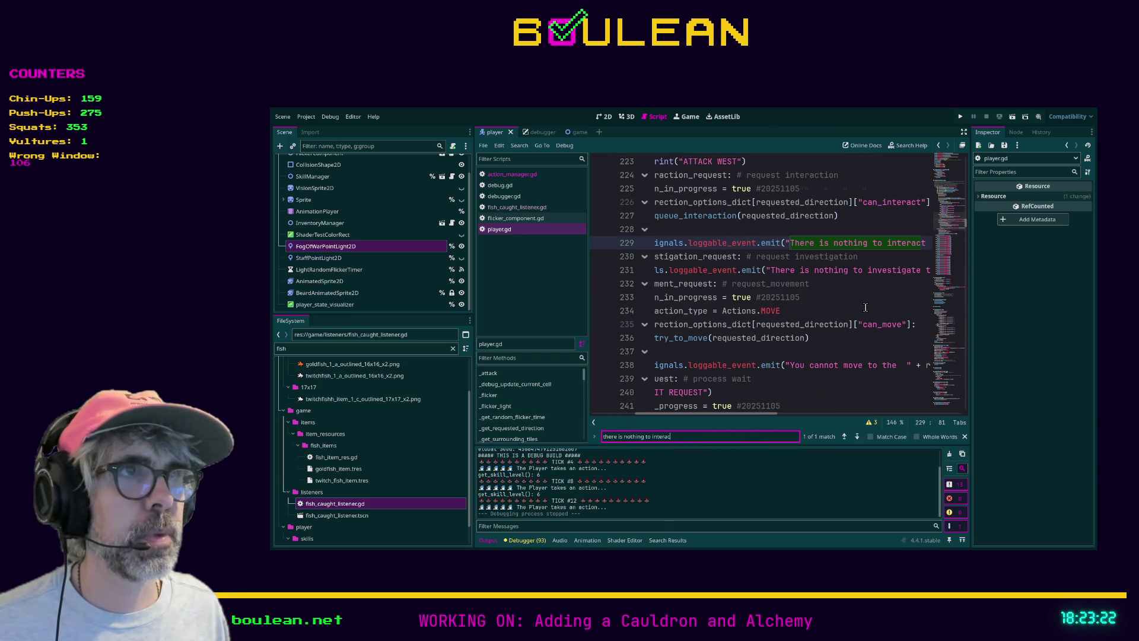
{"action": "key", "text": "ctrl+shift+F11"}
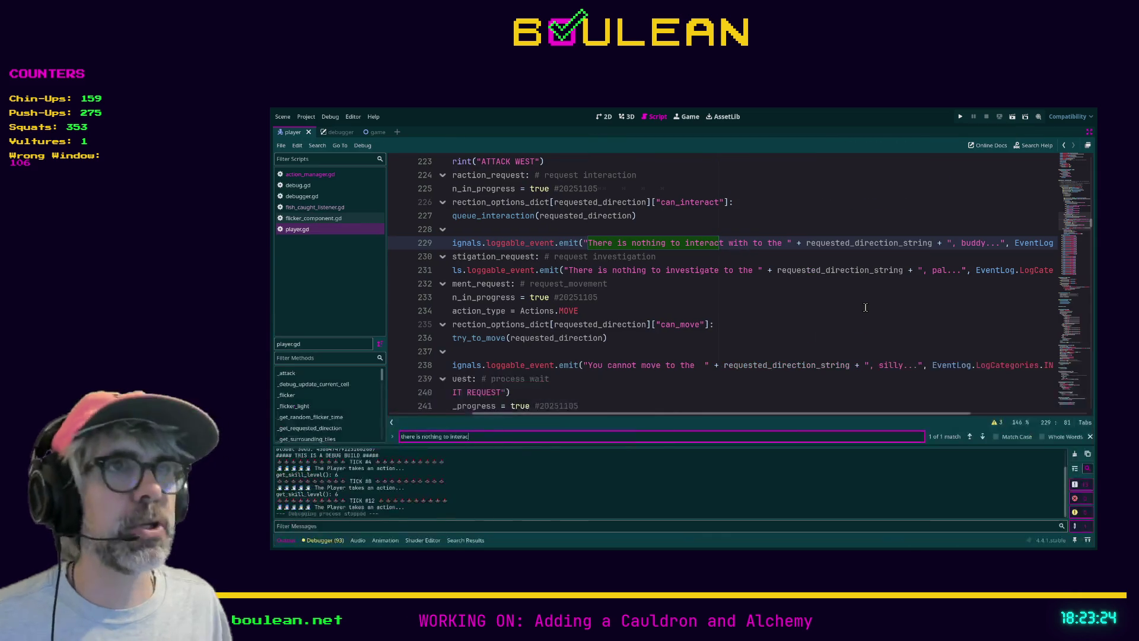
{"action": "left_click_drag", "start_coordinate": [603, 414], "coordinate": [519, 408]}
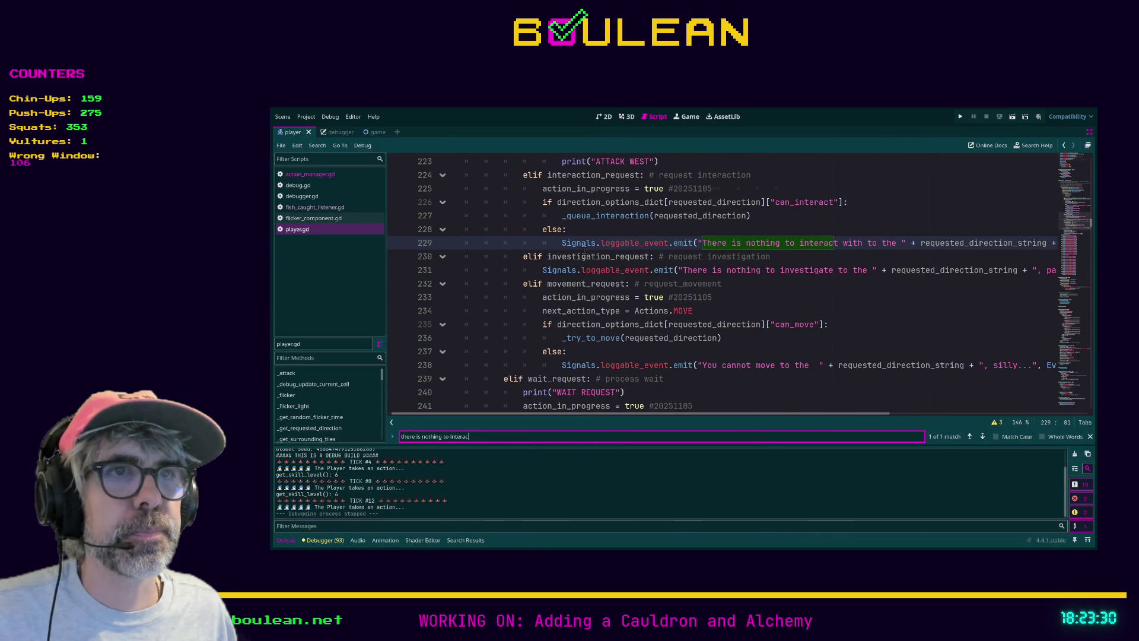
{"action": "scroll", "coordinate": [584, 252], "scroll_direction": "down", "scroll_amount": 1}
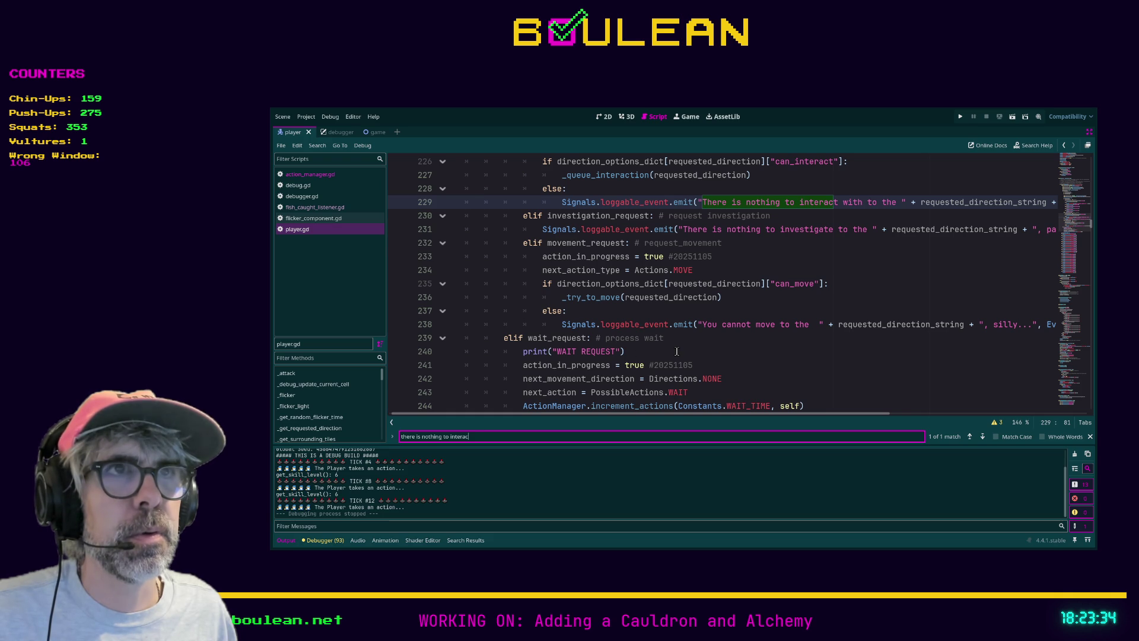
{"action": "scroll", "coordinate": [676, 351], "scroll_direction": "up", "scroll_amount": 1}
{"action": "scroll", "coordinate": [661, 339], "scroll_direction": "up", "scroll_amount": 2}
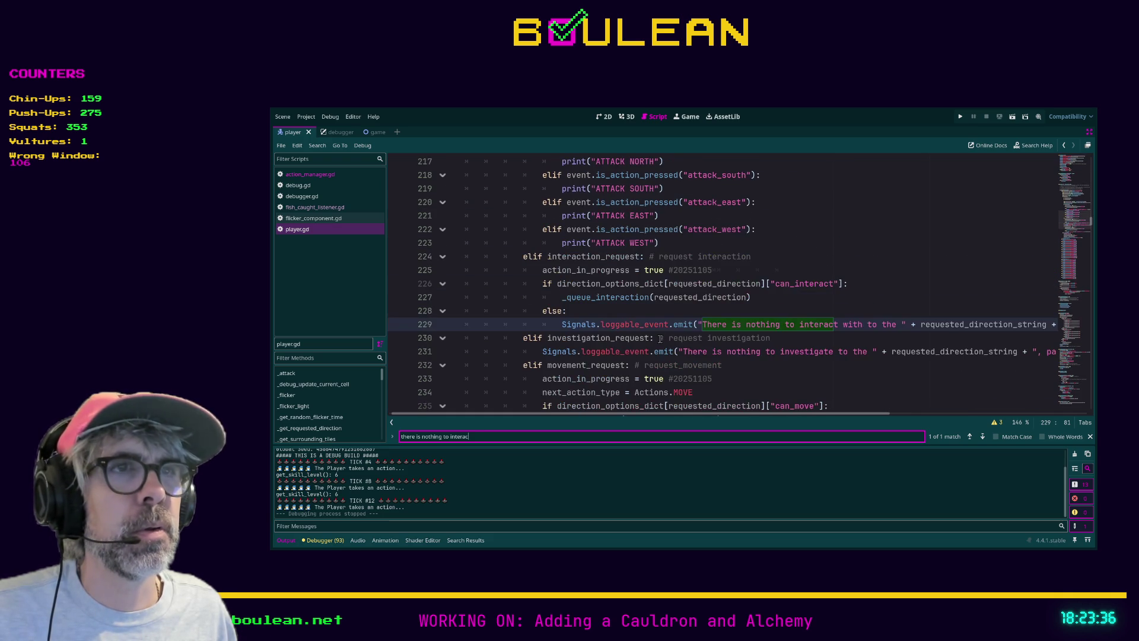
{"action": "scroll", "coordinate": [552, 323], "scroll_direction": "down", "scroll_amount": 1}
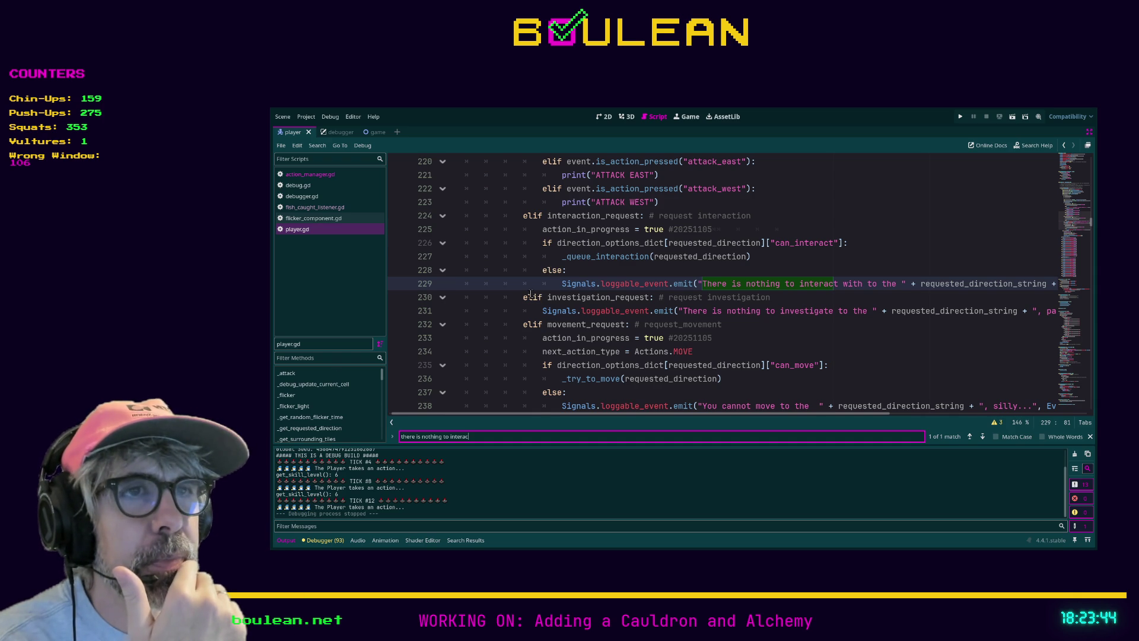
{"action": "scroll", "coordinate": [531, 294], "scroll_direction": "down", "scroll_amount": 1}
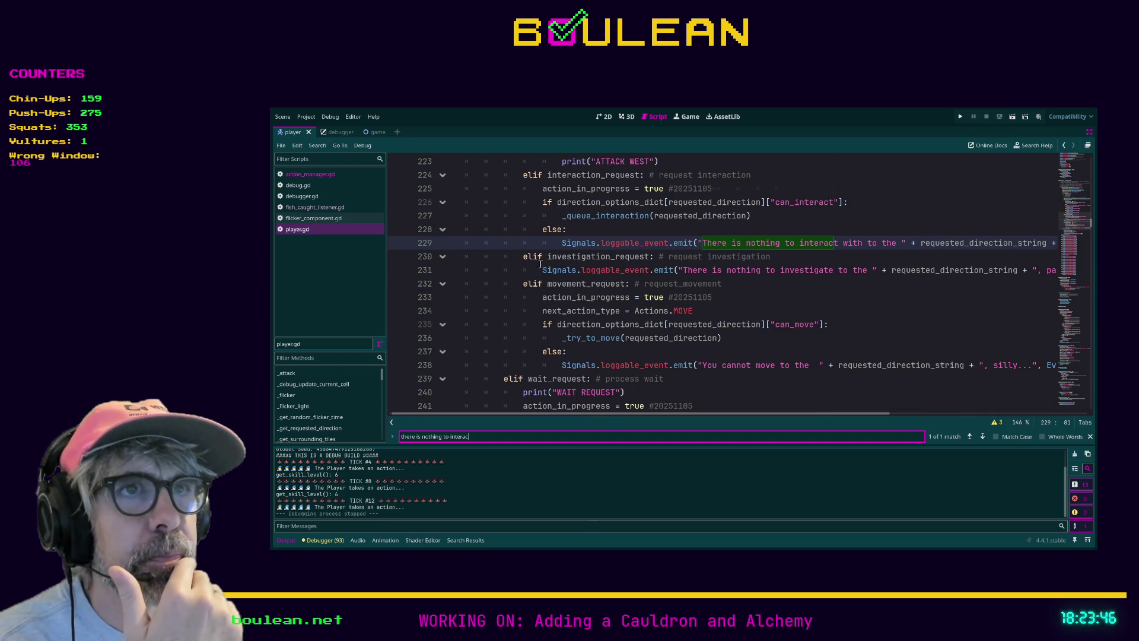
{"action": "left_click", "coordinate": [562, 243]}
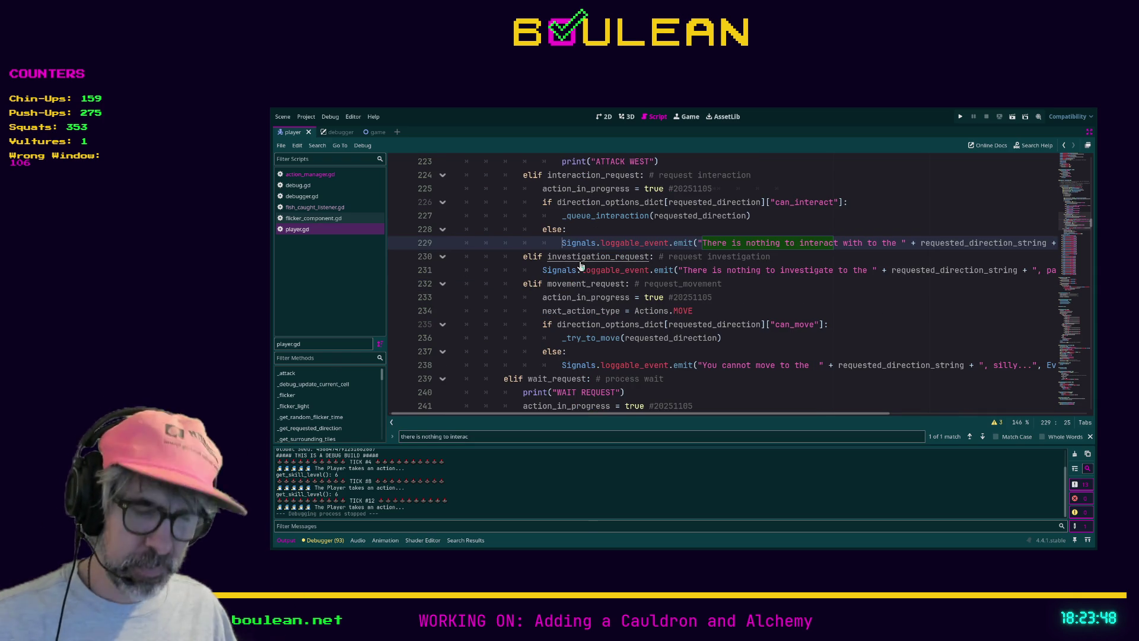
- Bookmark line 229 and search player.gd for 'action_in_progress = true', finding 6 matches
{"action": "key", "text": "ctrl+alt+b"}
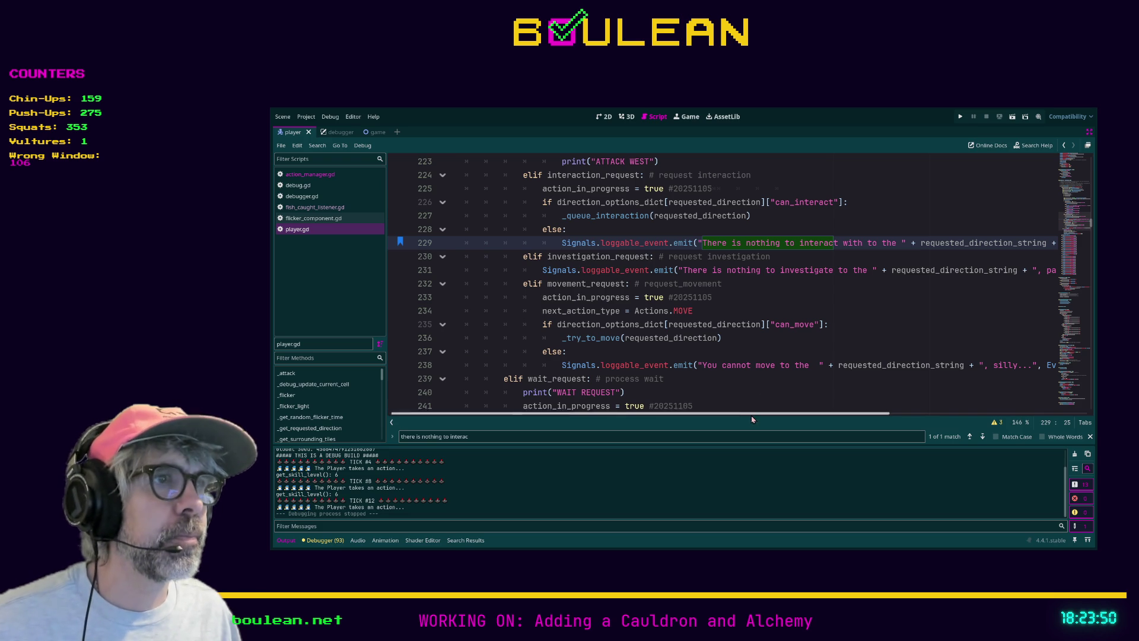
{"action": "mouse_move", "coordinate": [748, 414]}
{"action": "left_mouse_down"}
{"action": "mouse_move", "coordinate": [866, 415]}
{"action": "mouse_move", "coordinate": [736, 415]}
{"action": "left_mouse_up"}
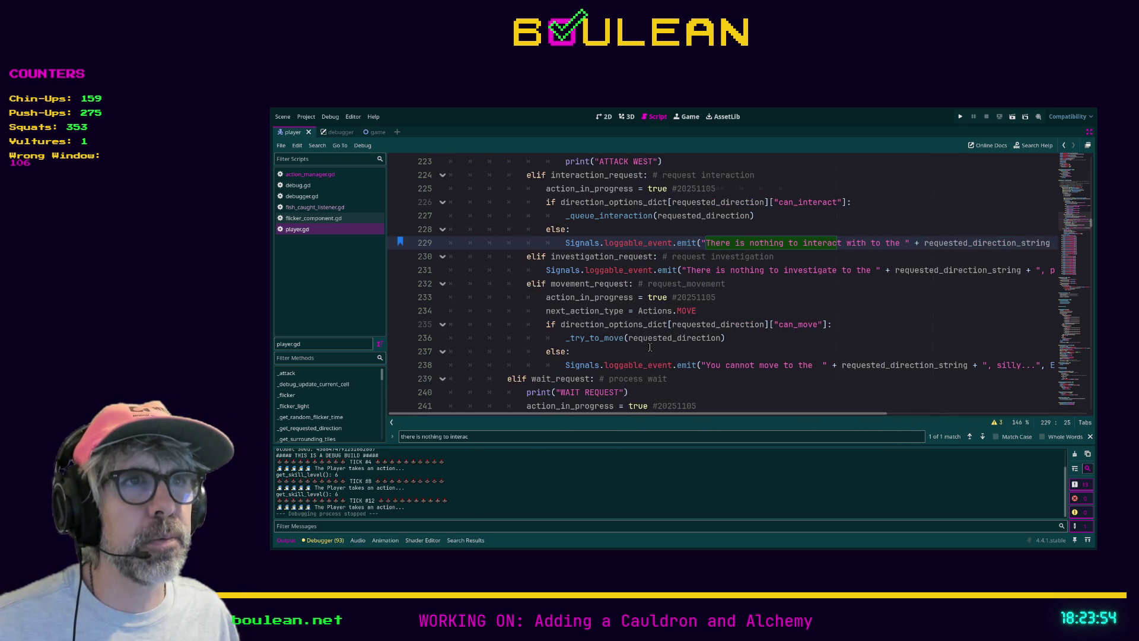
{"action": "double_click", "coordinate": [620, 297]}
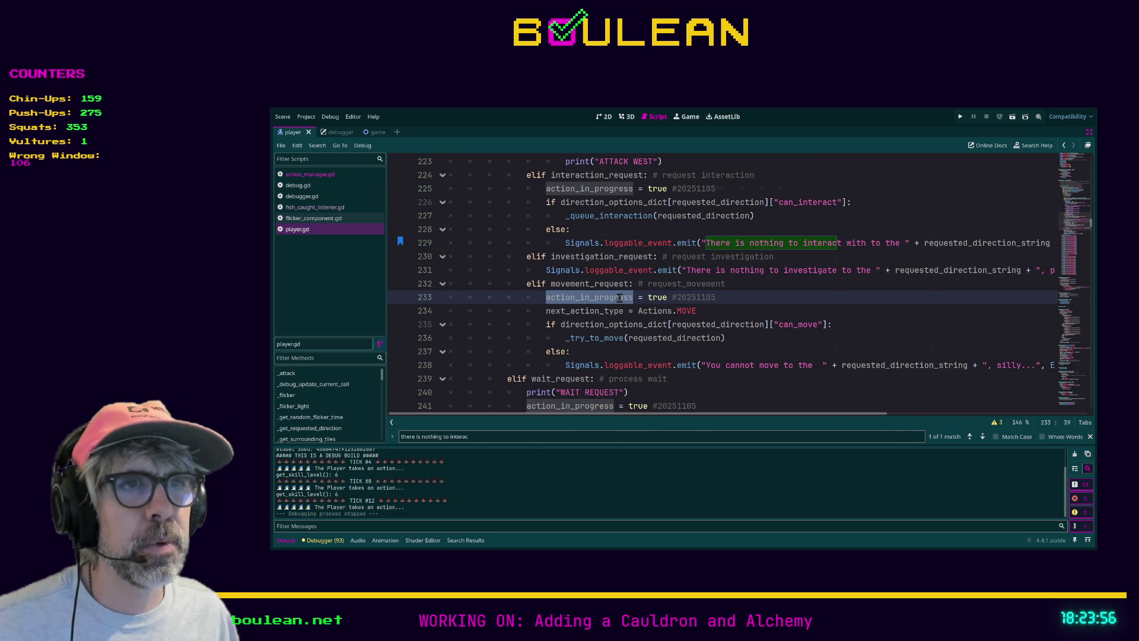
{"action": "scroll", "coordinate": [677, 342], "scroll_direction": "down", "scroll_amount": 1}
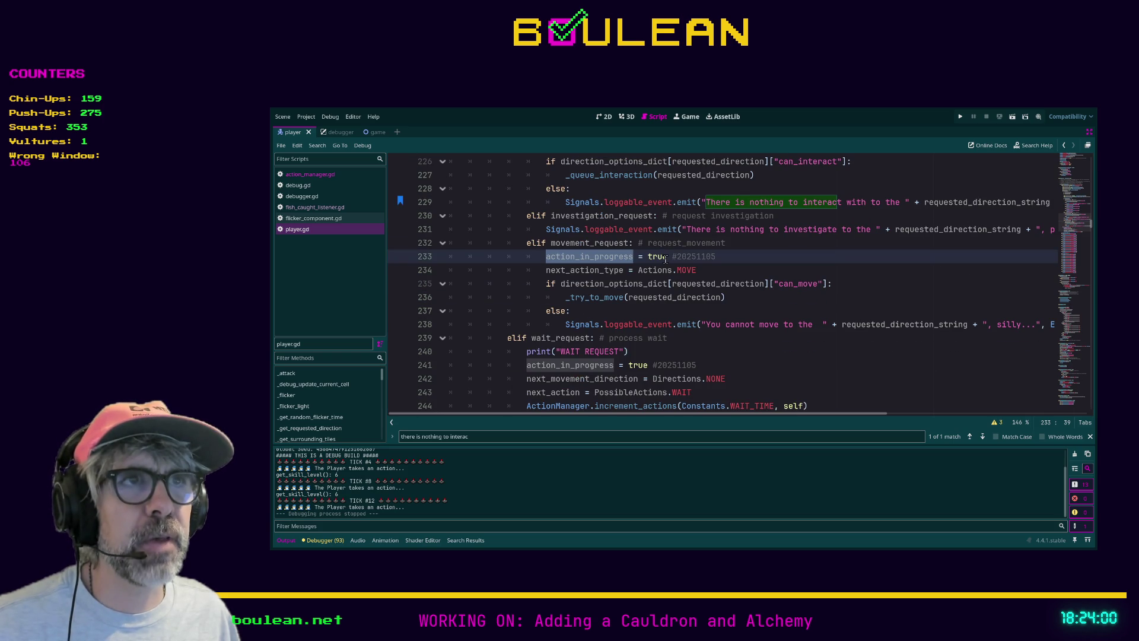
{"action": "left_click", "coordinate": [651, 256]}
{"action": "key", "text": "shift+Right"}
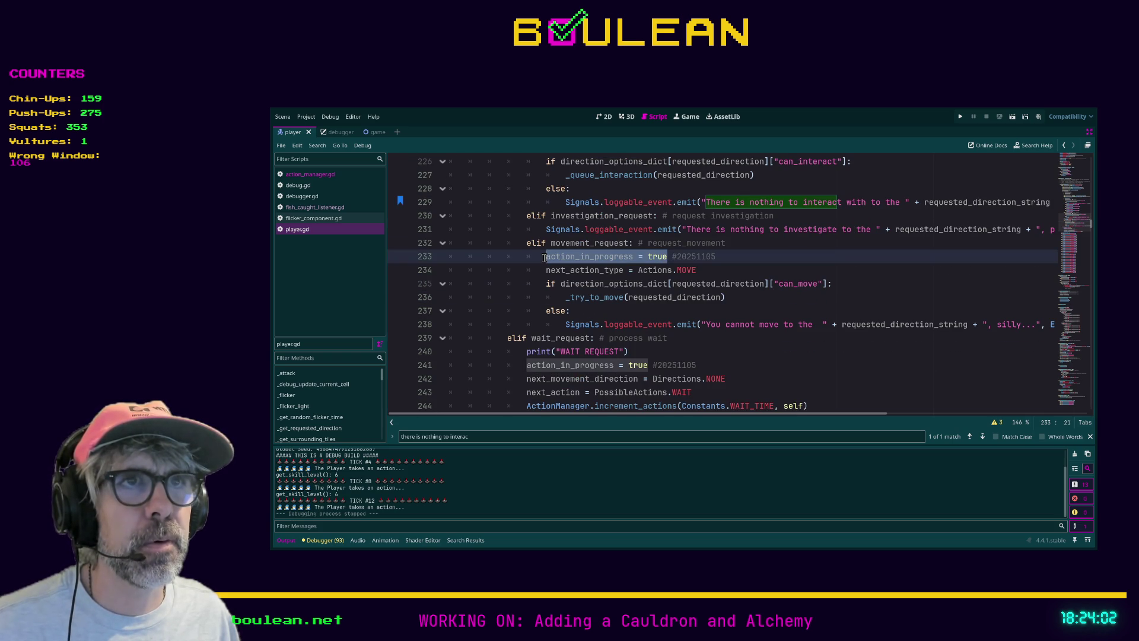
{"action": "key", "text": "ctrl+f"}
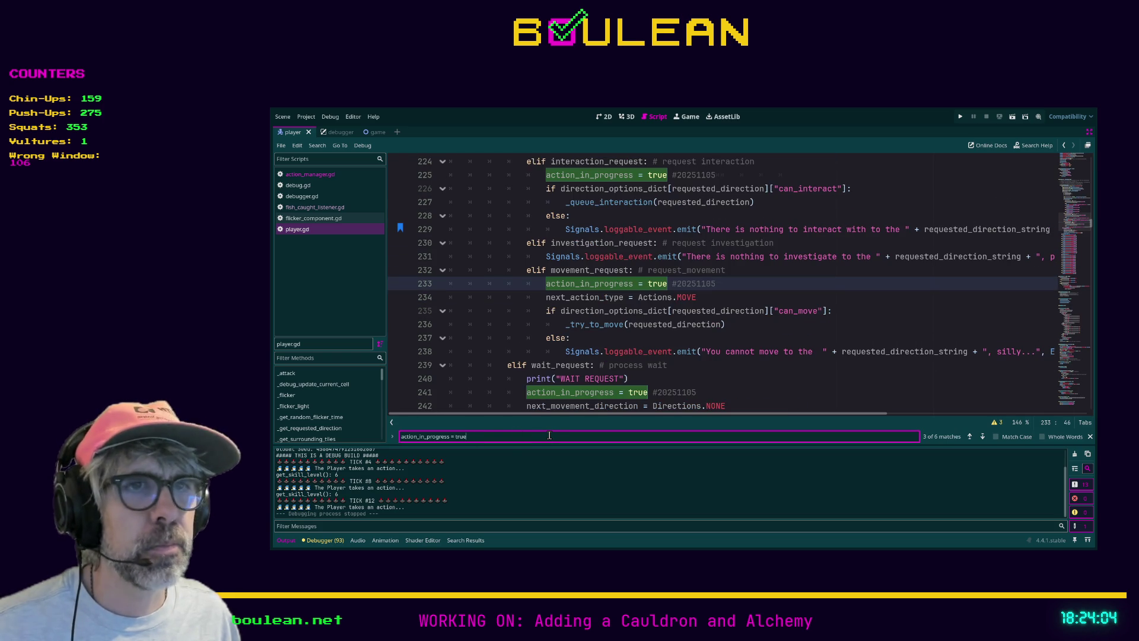
- Change the search text to 'action_in_progress = false' and jump to its match on line 377
{"action": "key", "text": "BackSpace"}
{"action": "key", "text": "BackSpace"}
{"action": "key", "text": "BackSpace"}
{"action": "type", "text": "false"}
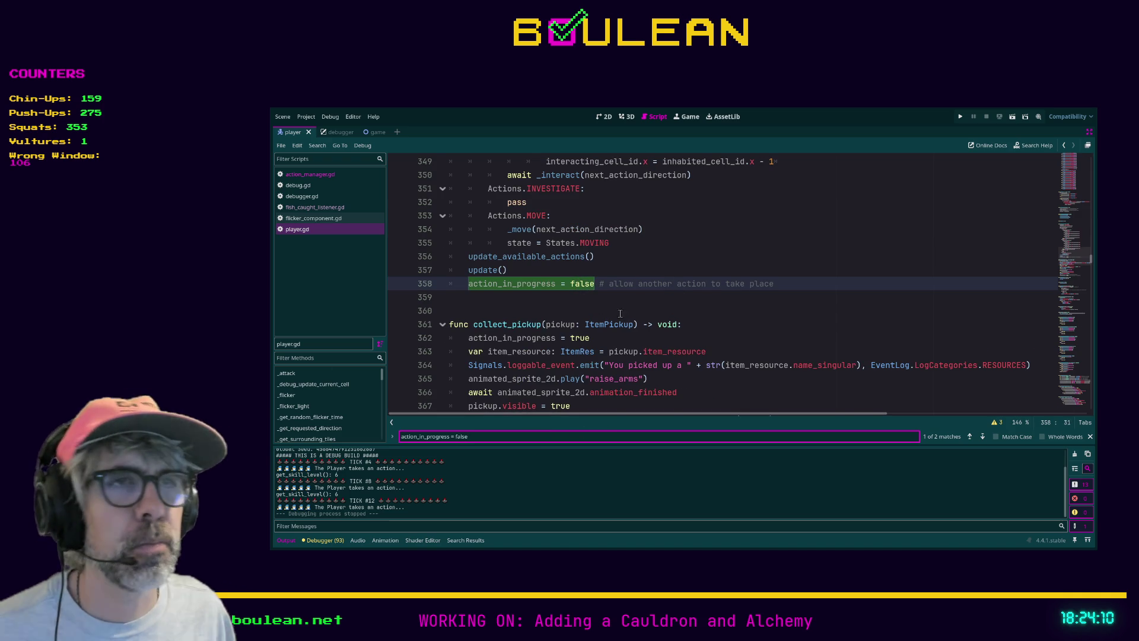
{"action": "scroll", "coordinate": [662, 319], "scroll_direction": "up", "scroll_amount": 5}
{"action": "scroll", "coordinate": [661, 322], "scroll_direction": "up", "scroll_amount": 5}
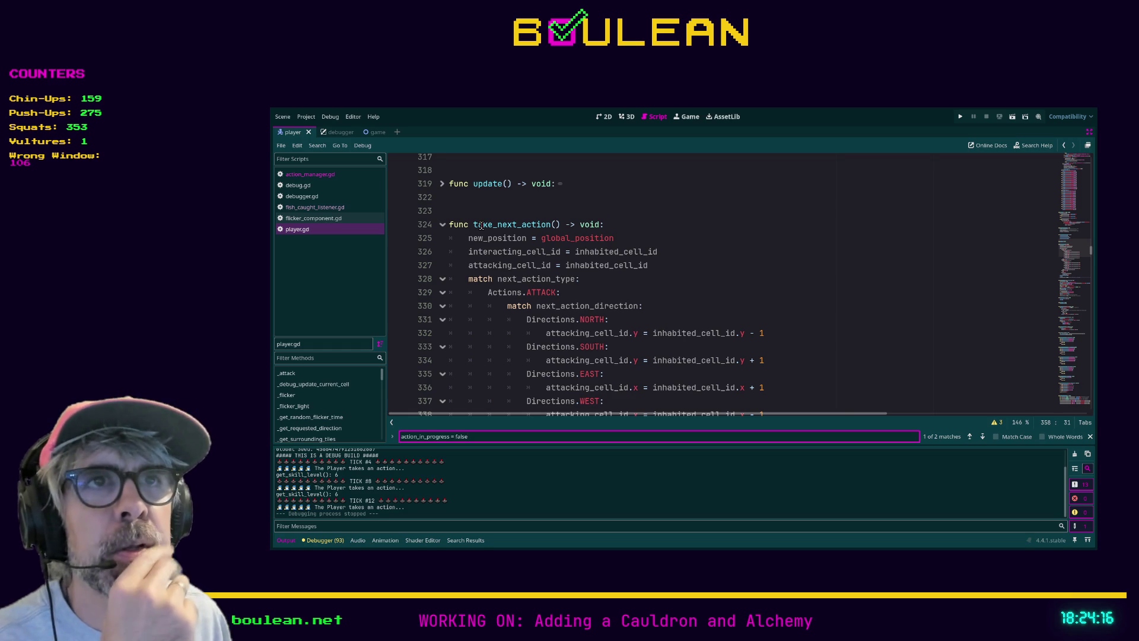
{"action": "scroll", "coordinate": [474, 226], "scroll_direction": "down", "scroll_amount": 8}
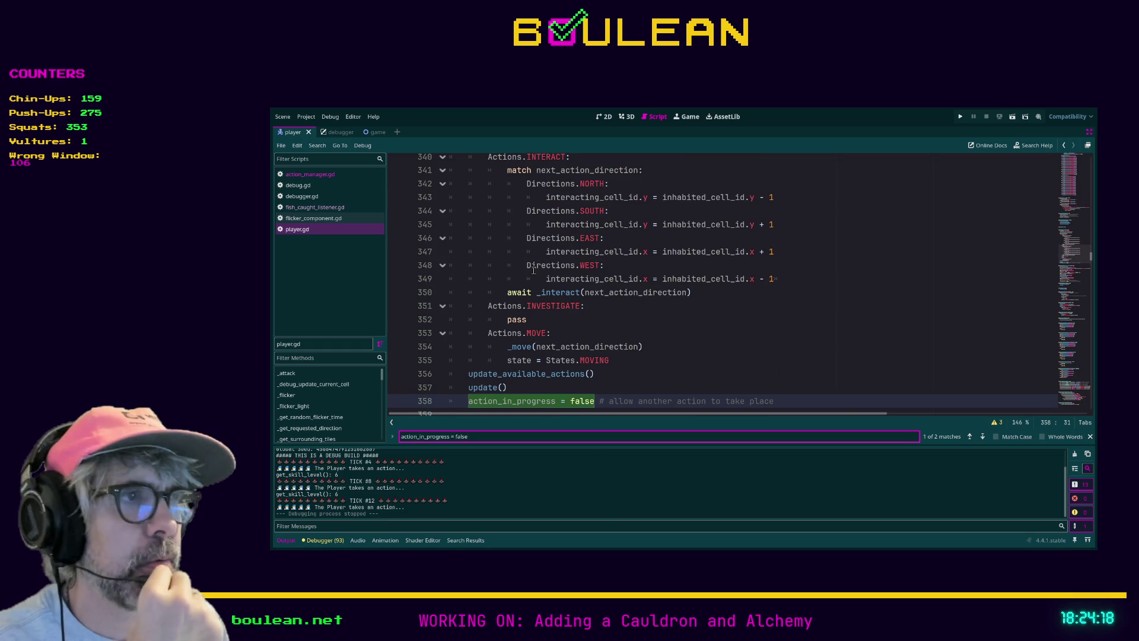
{"action": "scroll", "coordinate": [684, 311], "scroll_direction": "down", "scroll_amount": 2}
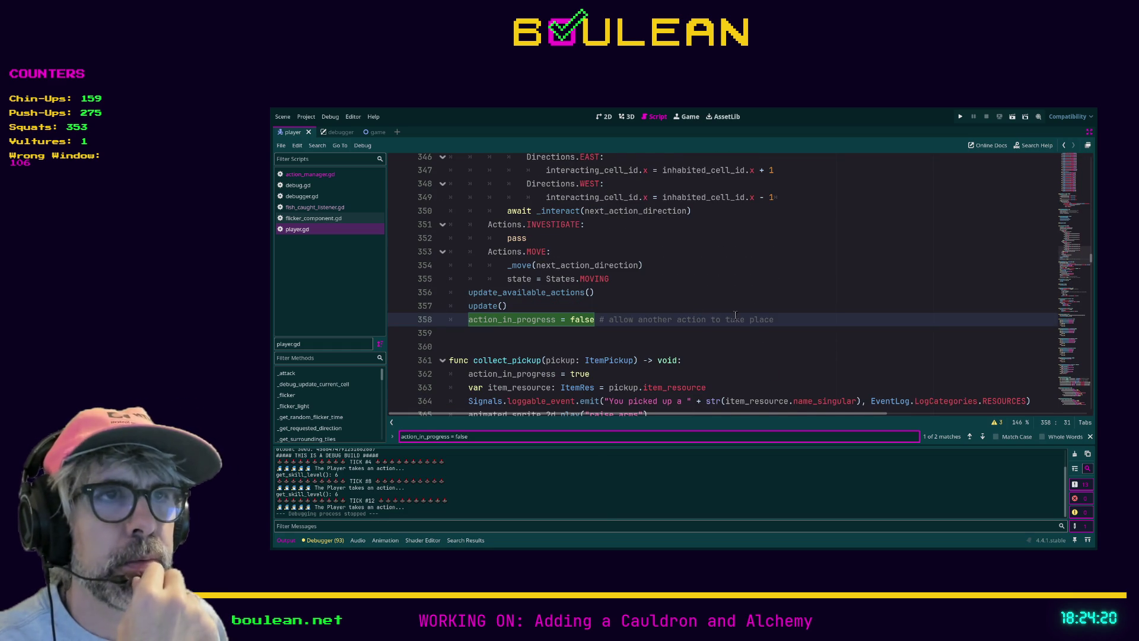
{"action": "scroll", "coordinate": [739, 324], "scroll_direction": "up", "scroll_amount": 1}
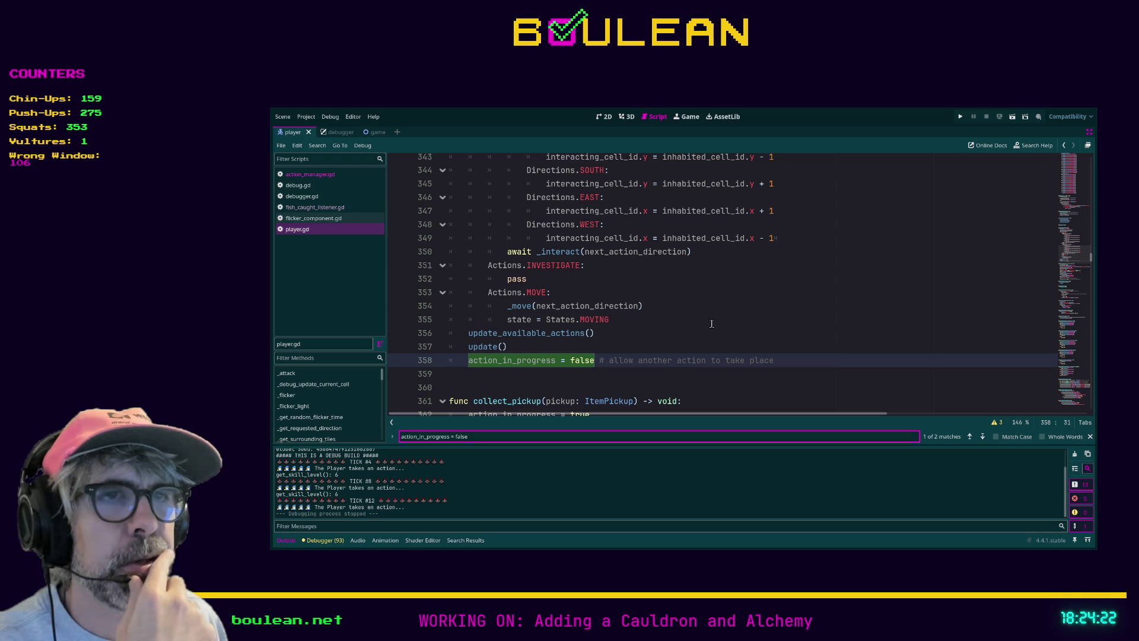
{"action": "left_click", "coordinate": [982, 439]}
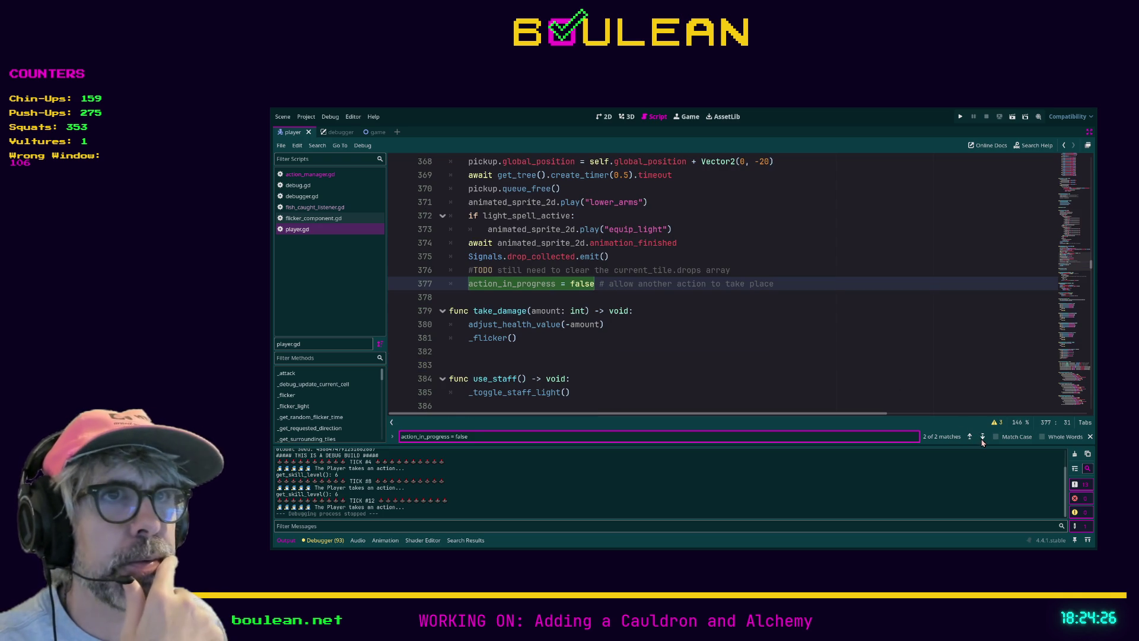
{"action": "scroll", "coordinate": [605, 306], "scroll_direction": "up", "scroll_amount": 8}
{"action": "scroll", "coordinate": [605, 306], "scroll_direction": "up", "scroll_amount": 8}
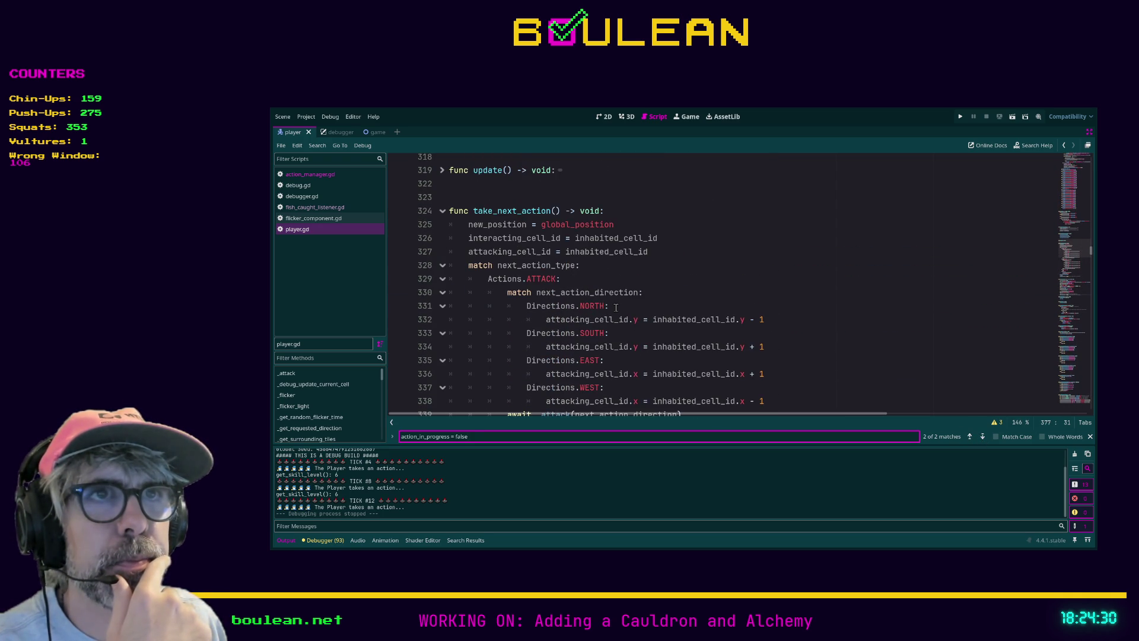
{"action": "scroll", "coordinate": [616, 307], "scroll_direction": "down", "scroll_amount": 9}
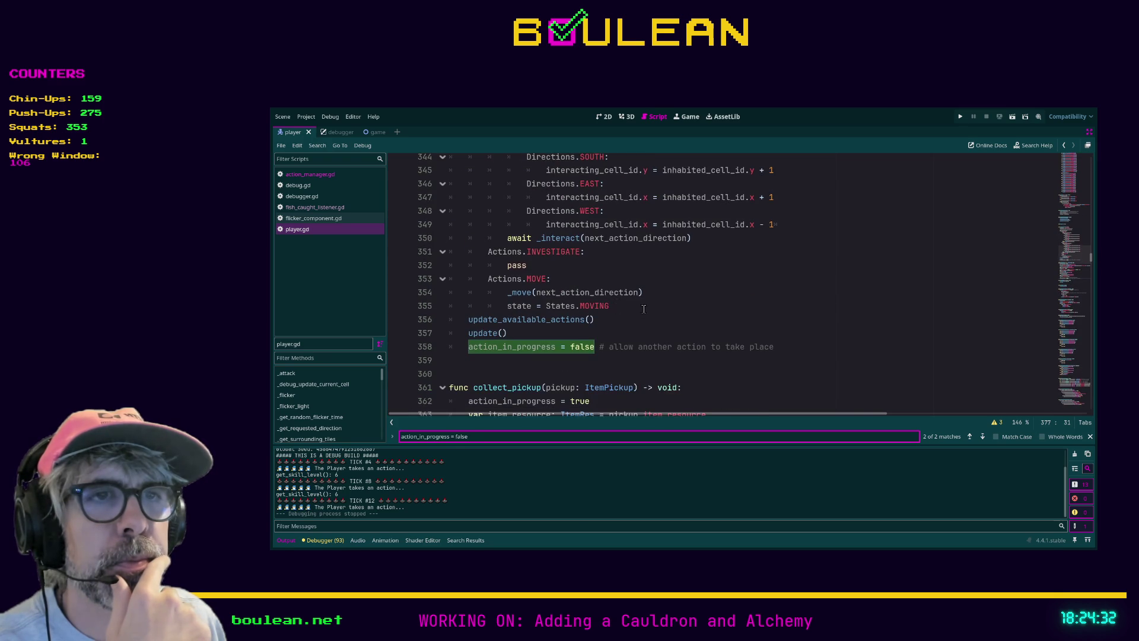
- Step back and forth between the two false-reset matches on lines 358 and 377
{"action": "left_click", "coordinate": [971, 439]}
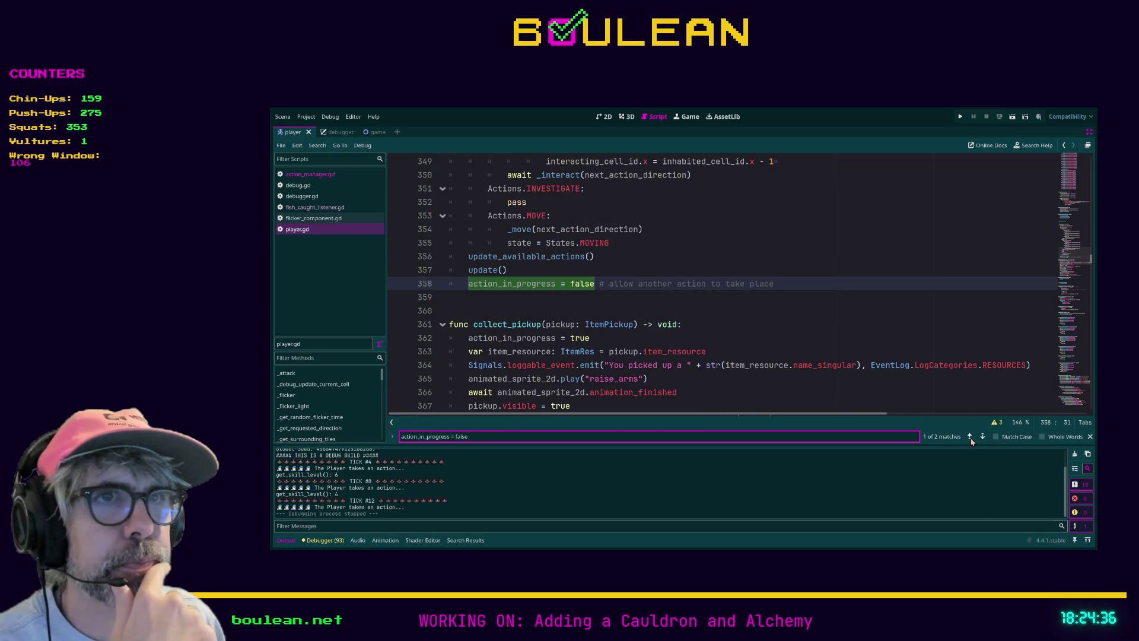
{"action": "left_click", "coordinate": [971, 438]}
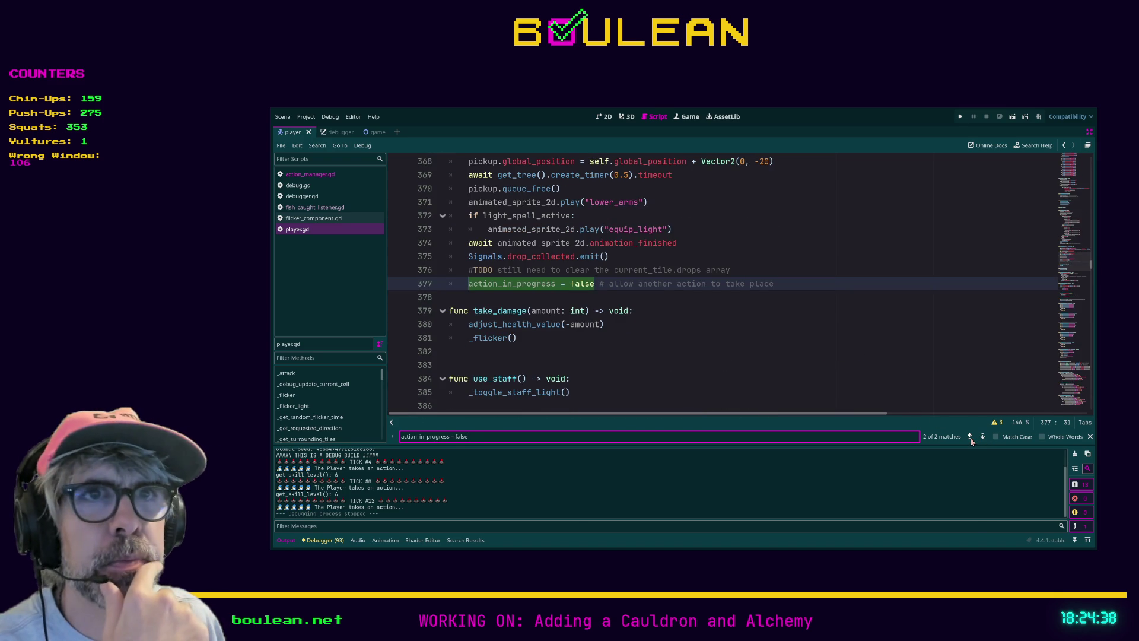
{"action": "scroll", "coordinate": [811, 337], "scroll_direction": "up", "scroll_amount": 4}
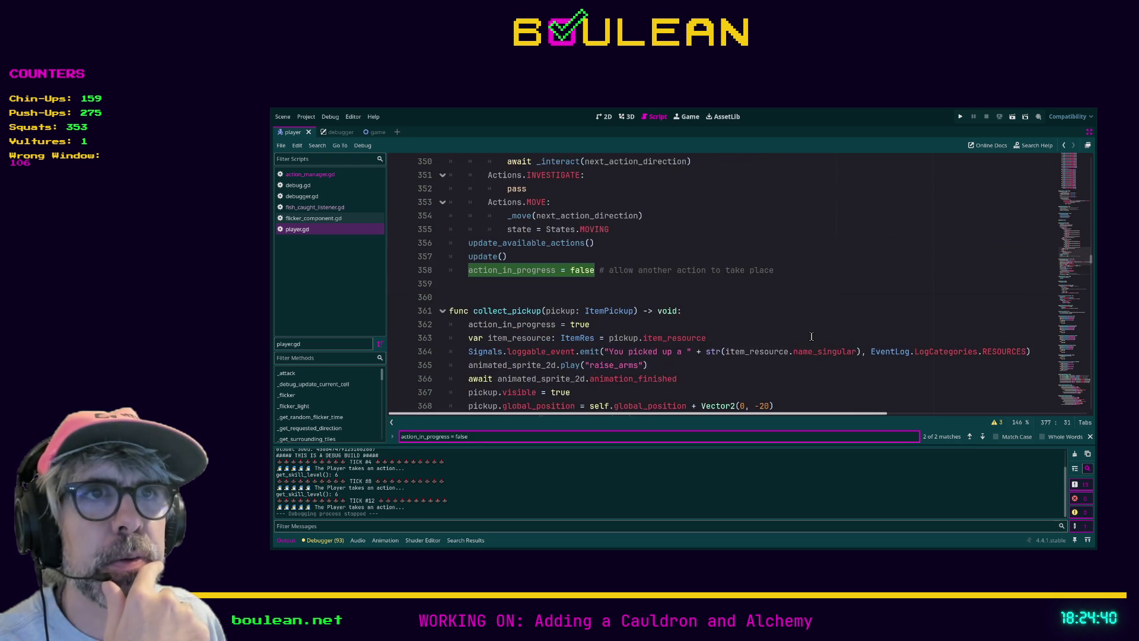
{"action": "scroll", "coordinate": [812, 337], "scroll_direction": "down", "scroll_amount": 1}
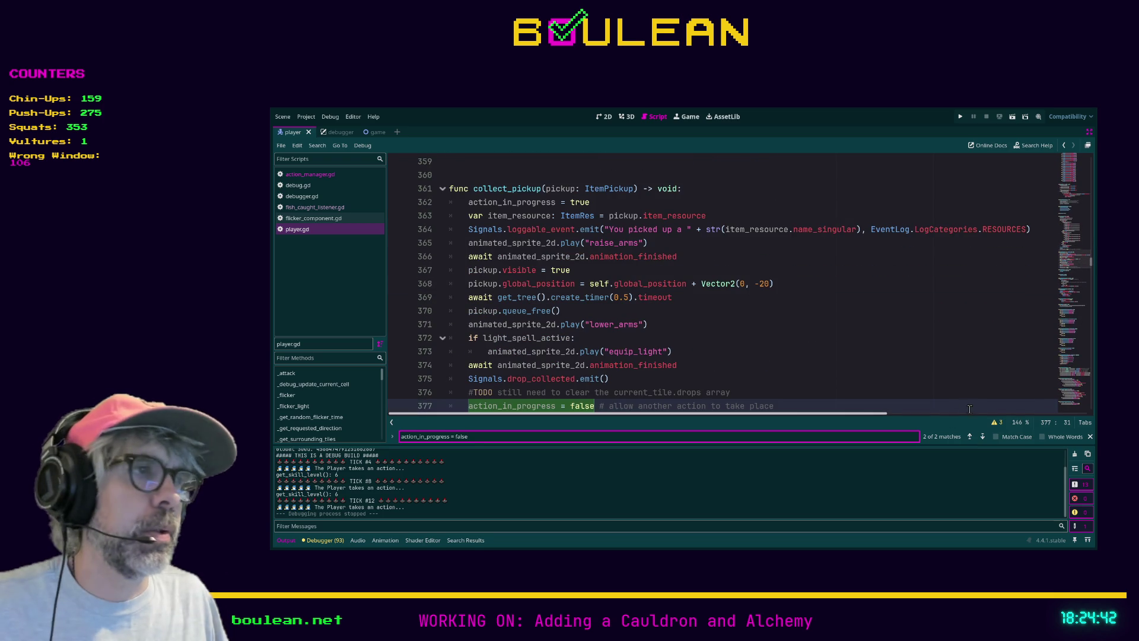
{"action": "left_click", "coordinate": [971, 439]}
{"action": "scroll", "coordinate": [814, 346], "scroll_direction": "up", "scroll_amount": 5}
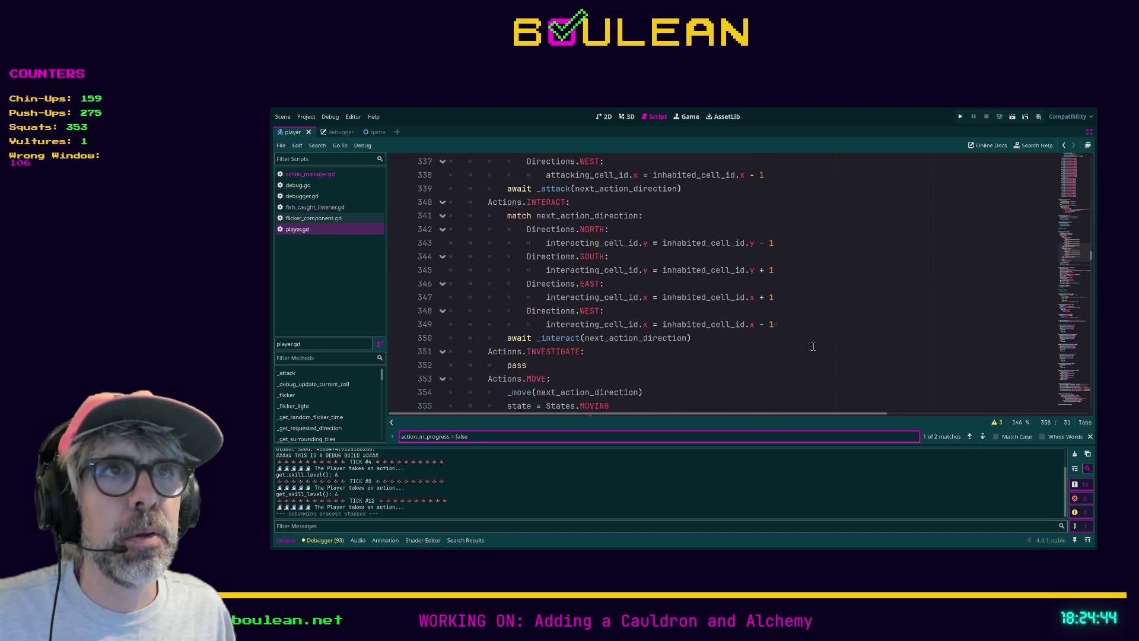
{"action": "scroll", "coordinate": [814, 347], "scroll_direction": "up", "scroll_amount": 4}
{"action": "scroll", "coordinate": [814, 346], "scroll_direction": "down", "scroll_amount": 9}
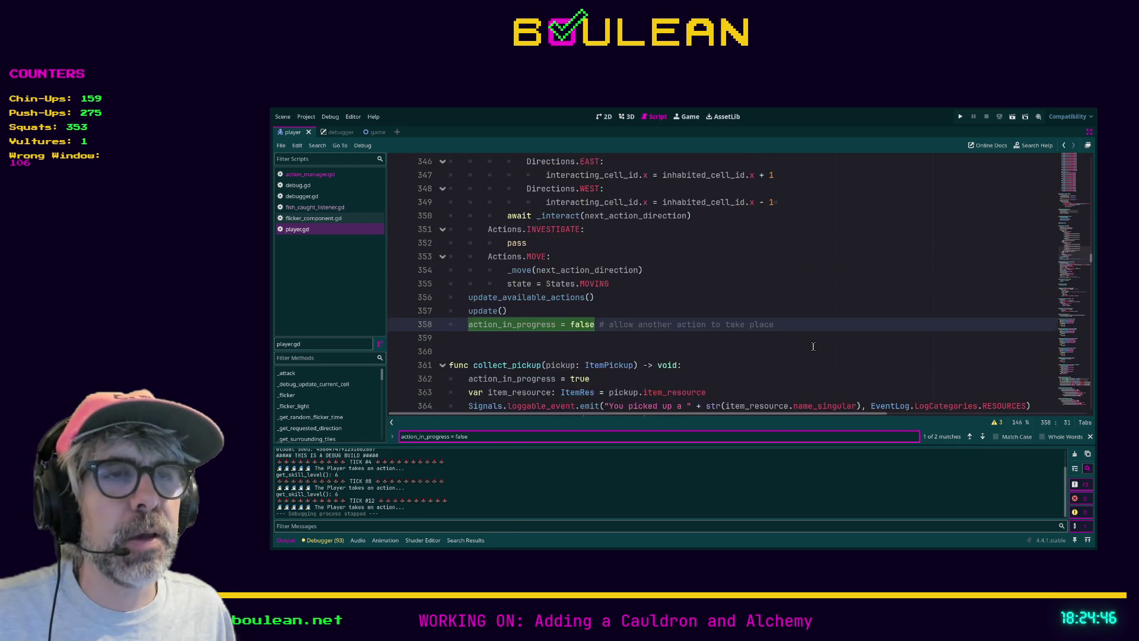
{"action": "scroll", "coordinate": [813, 347], "scroll_direction": "down", "scroll_amount": 1}
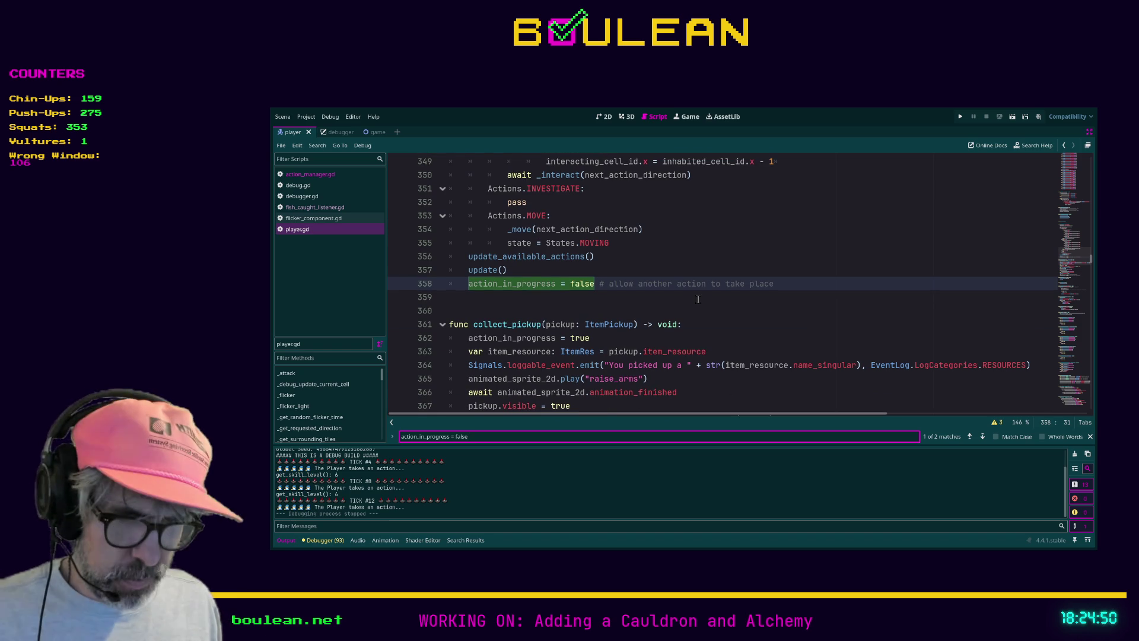
- Cycle bookmarks to the 'nothing to interact with' message and insert a blank line 230 below it
{"action": "key", "text": "Up"}
{"action": "key", "text": "Up"}
{"action": "key", "text": "ctrl+b"}
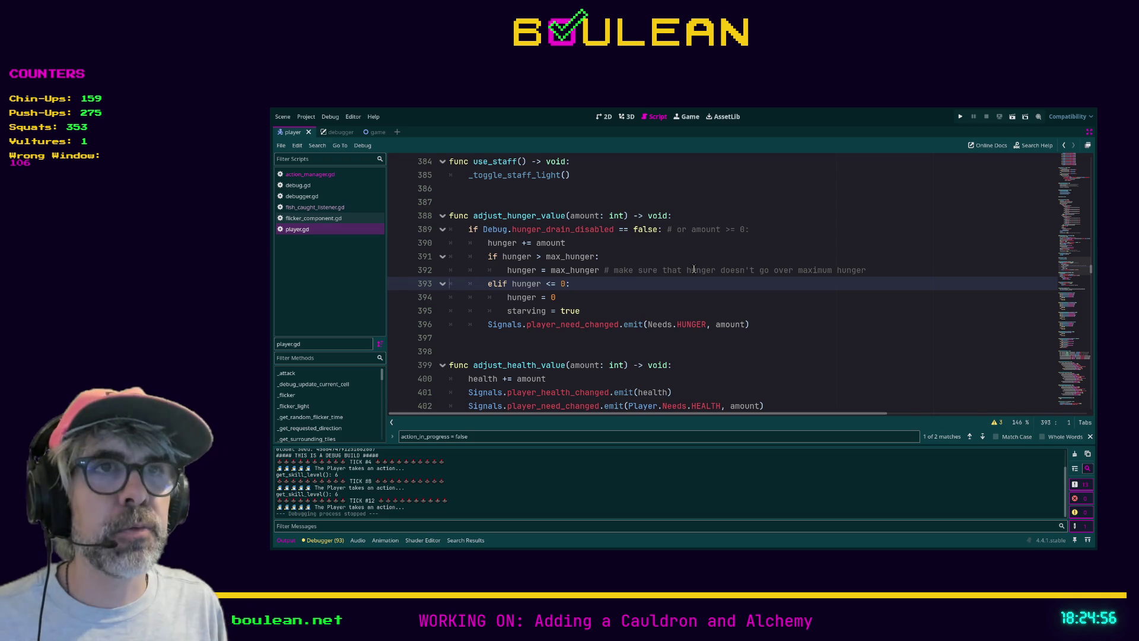
{"action": "key", "text": "ctrl+b"}
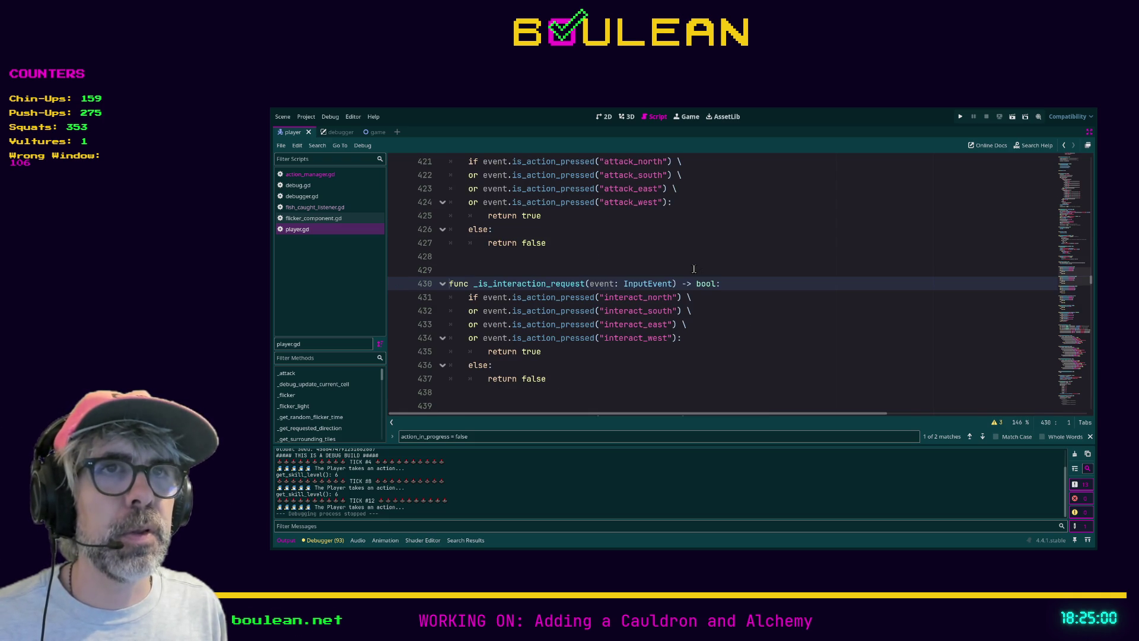
{"action": "key", "text": "ctrl+b"}
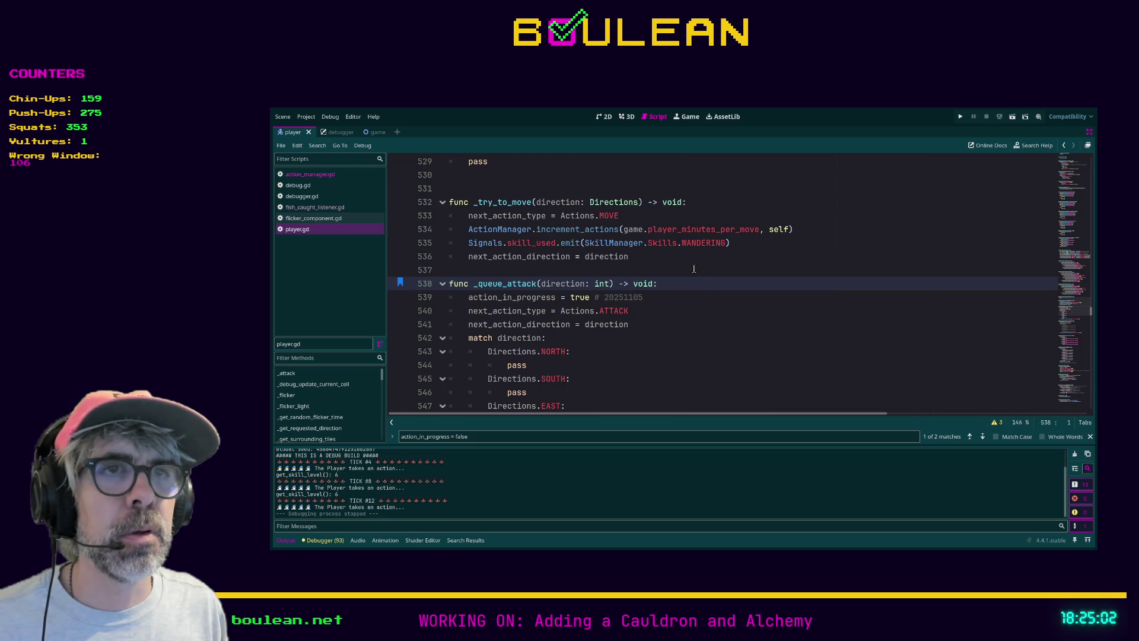
{"action": "key", "text": "ctrl+b"}
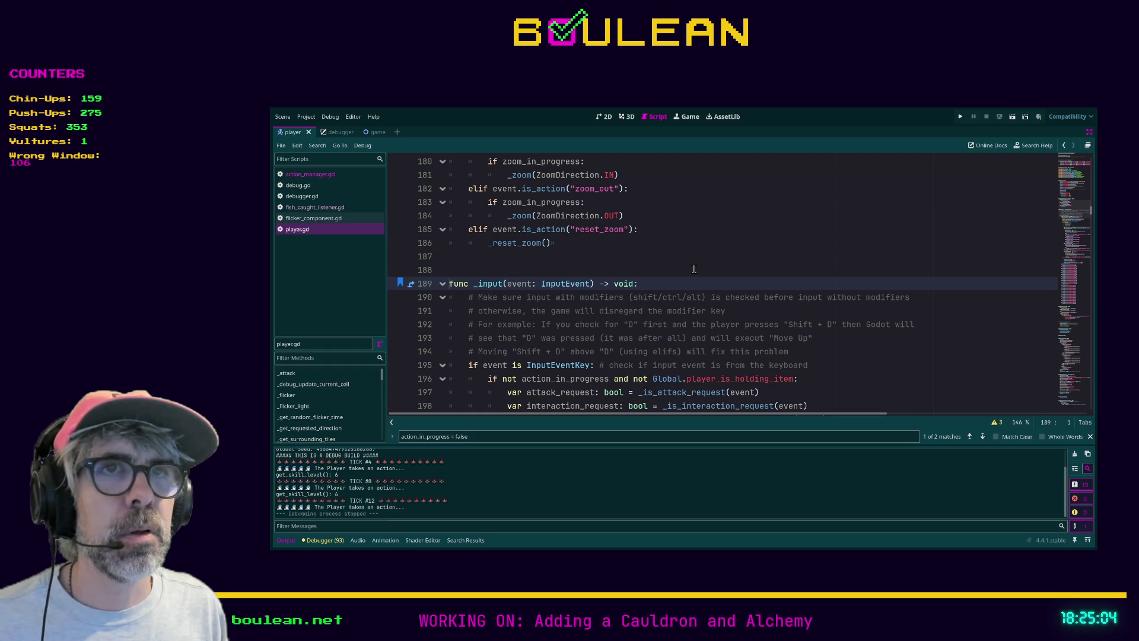
{"action": "key", "text": "ctrl+b"}
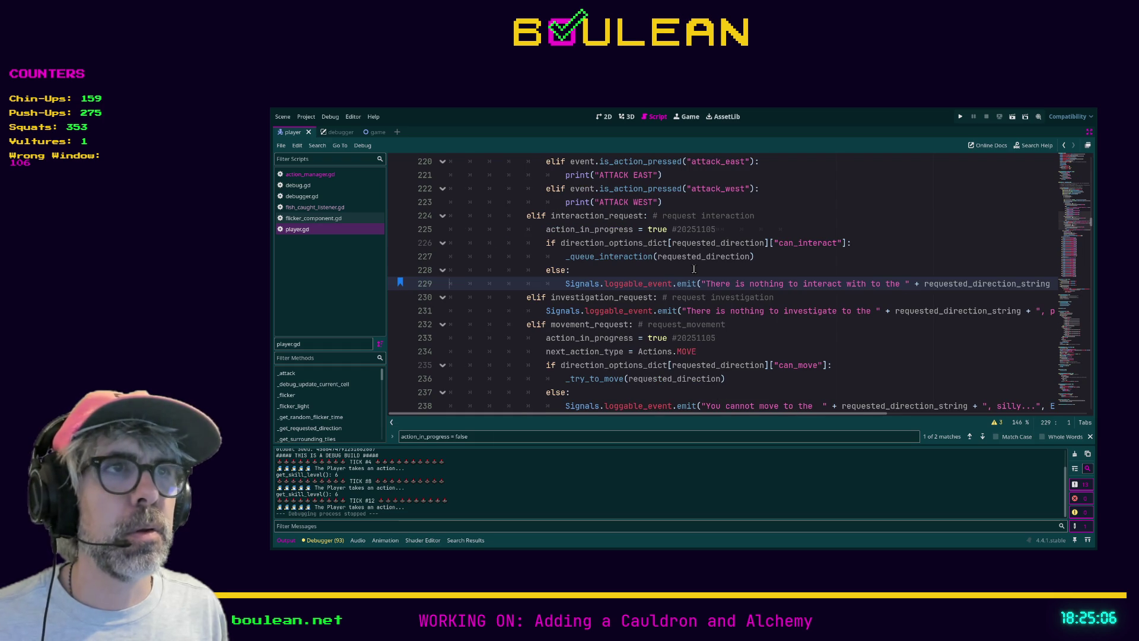
{"action": "left_click", "coordinate": [529, 297]}
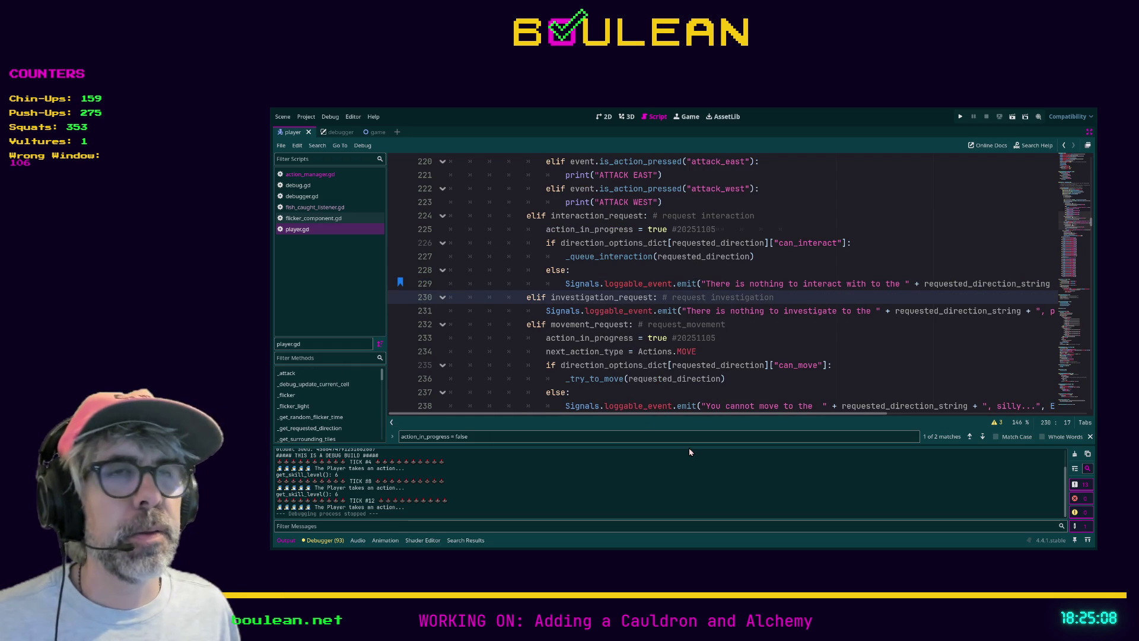
{"action": "key", "text": "Return"}
{"action": "key", "text": "Up"}
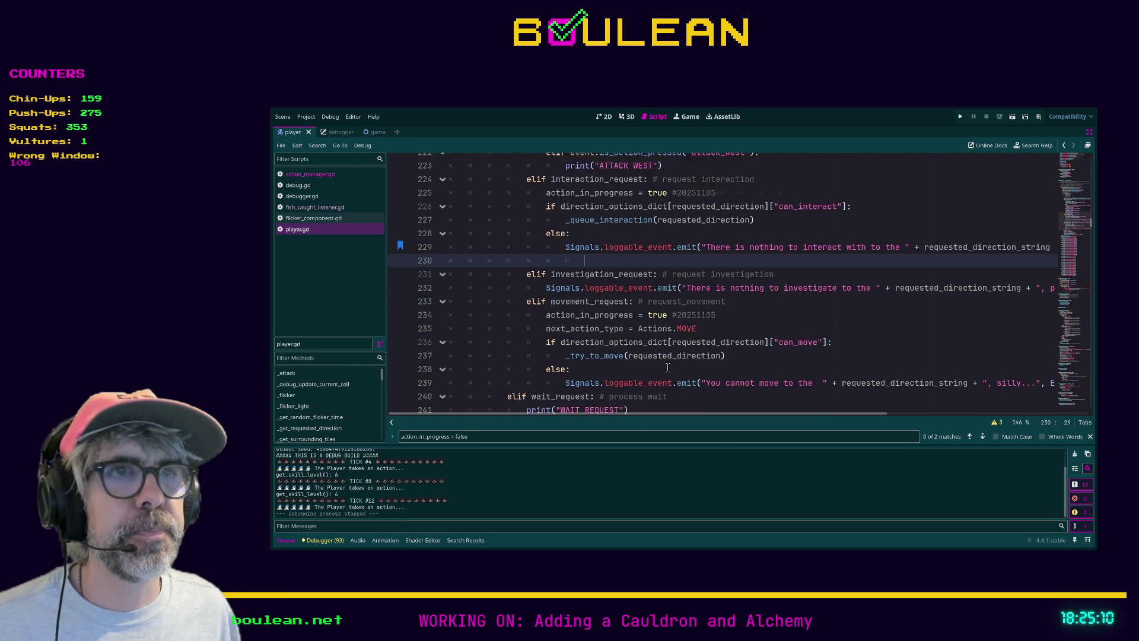
- Write action_in_progress = false on line 230 after the failed-interaction message
{"action": "scroll", "coordinate": [659, 363], "scroll_direction": "down", "scroll_amount": 7}
{"action": "scroll", "coordinate": [649, 361], "scroll_direction": "down", "scroll_amount": 3}
{"action": "scroll", "coordinate": [657, 366], "scroll_direction": "up", "scroll_amount": 11}
{"action": "scroll", "coordinate": [525, 323], "scroll_direction": "up", "scroll_amount": 5}
{"action": "scroll", "coordinate": [533, 322], "scroll_direction": "down", "scroll_amount": 2}
{"action": "scroll", "coordinate": [533, 323], "scroll_direction": "up", "scroll_amount": 8}
{"action": "scroll", "coordinate": [536, 325], "scroll_direction": "down", "scroll_amount": 3}
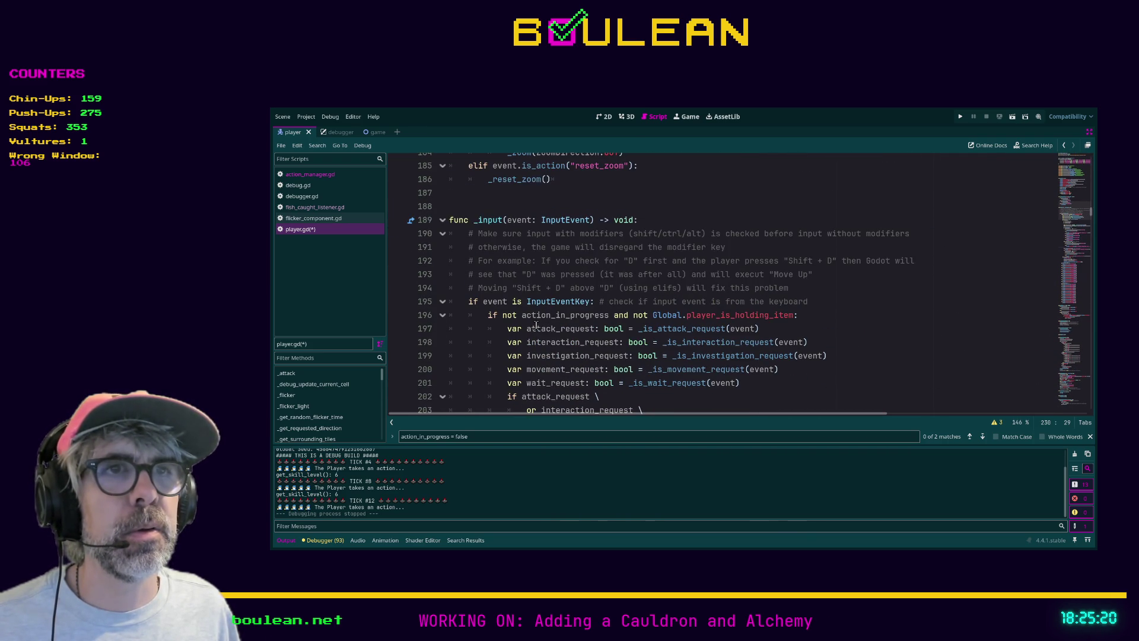
{"action": "scroll", "coordinate": [534, 325], "scroll_direction": "up", "scroll_amount": 1}
{"action": "scroll", "coordinate": [528, 327], "scroll_direction": "down", "scroll_amount": 11}
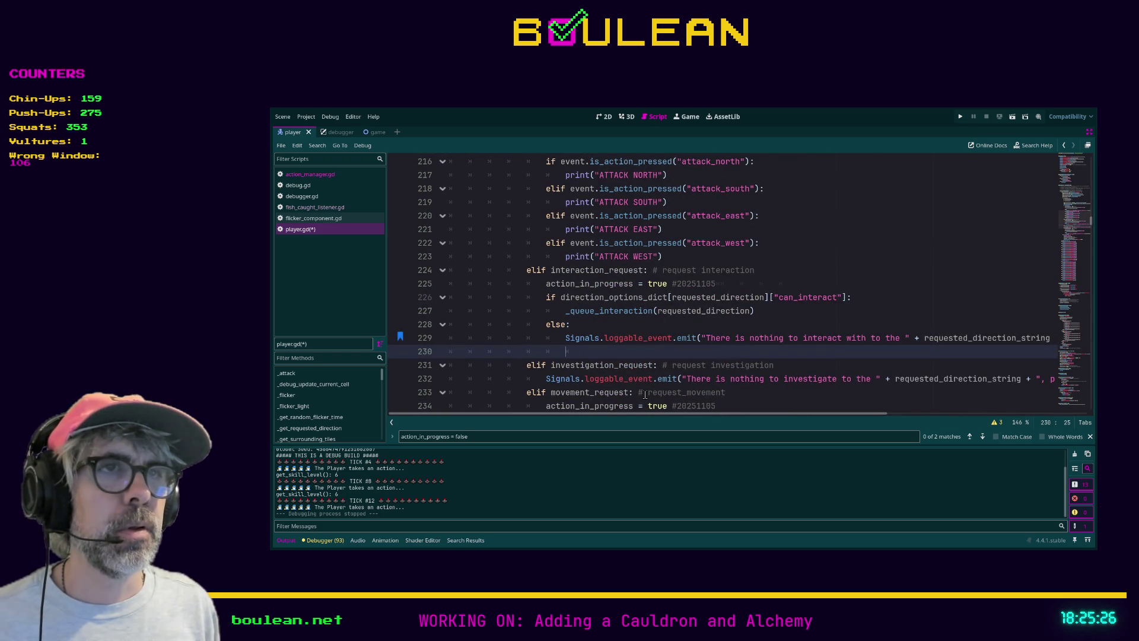
{"action": "type", "text": "acti"}
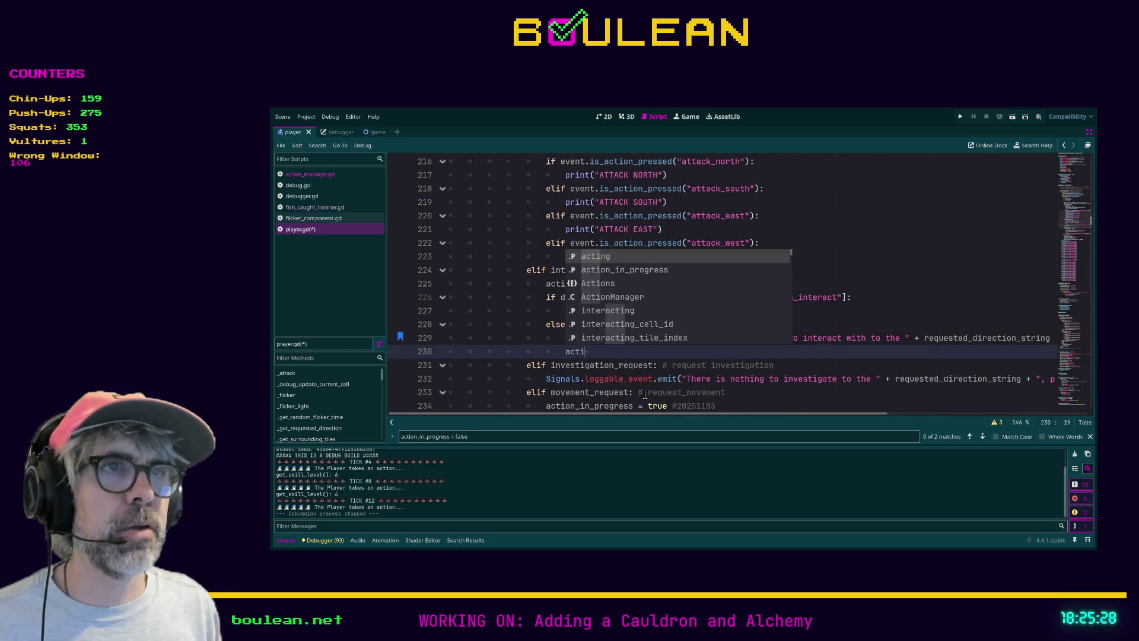
{"action": "type", "text": "on"}
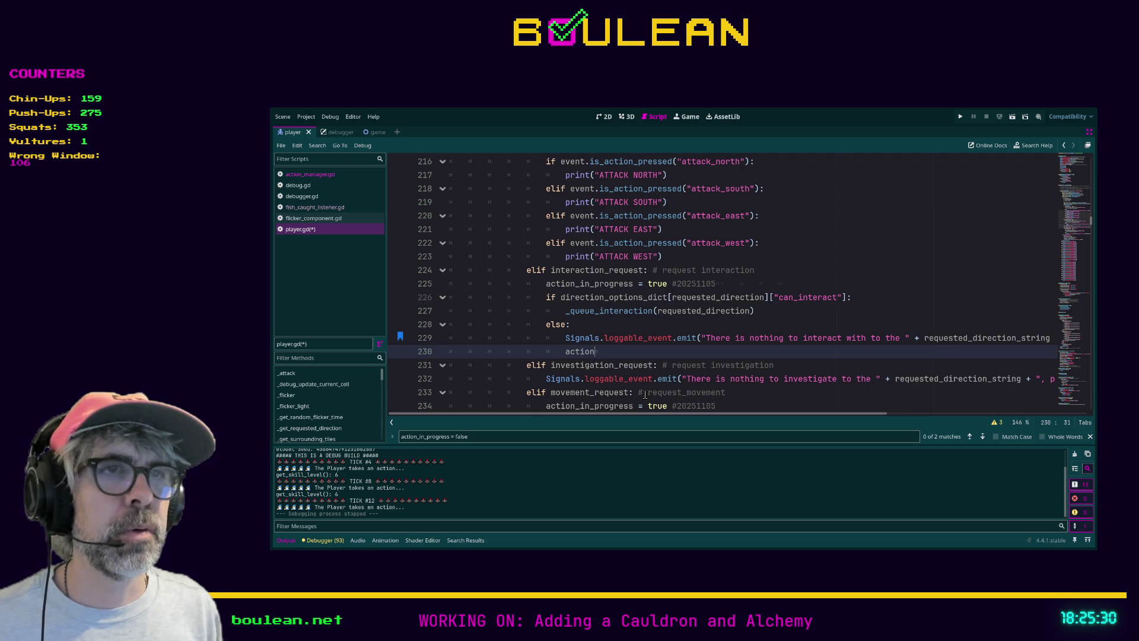
{"action": "key", "text": "Return"}
{"action": "type", "text": "false"}
- Copy that line below the investigation message, fix its indentation, and save player.gd
{"action": "scroll", "coordinate": [754, 352], "scroll_direction": "down", "scroll_amount": 1}
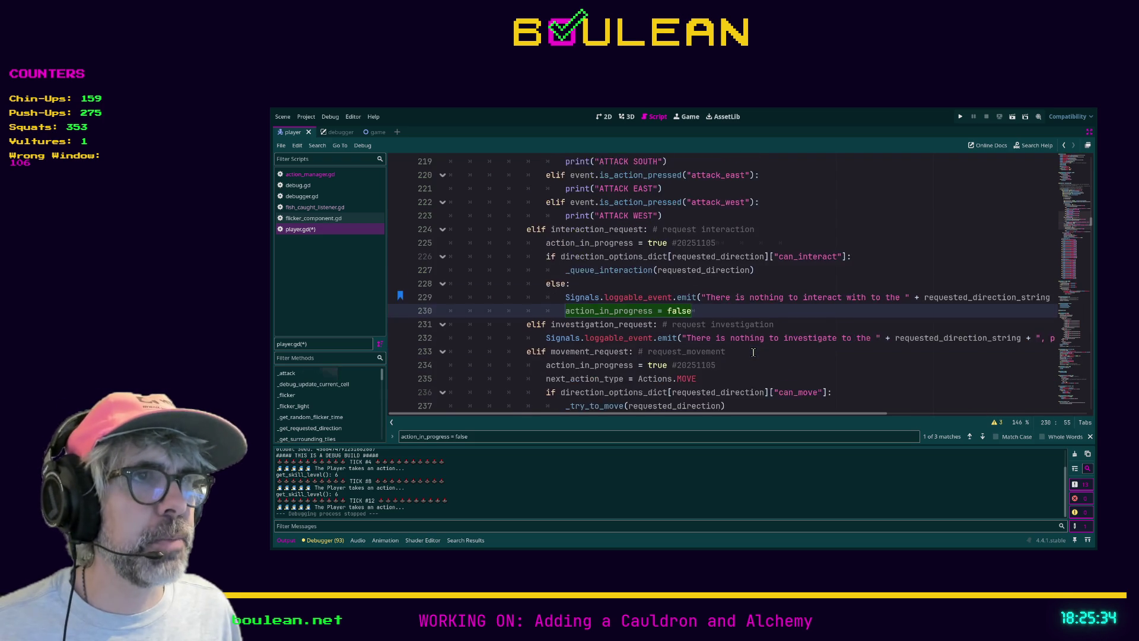
{"action": "scroll", "coordinate": [754, 352], "scroll_direction": "down", "scroll_amount": 1}
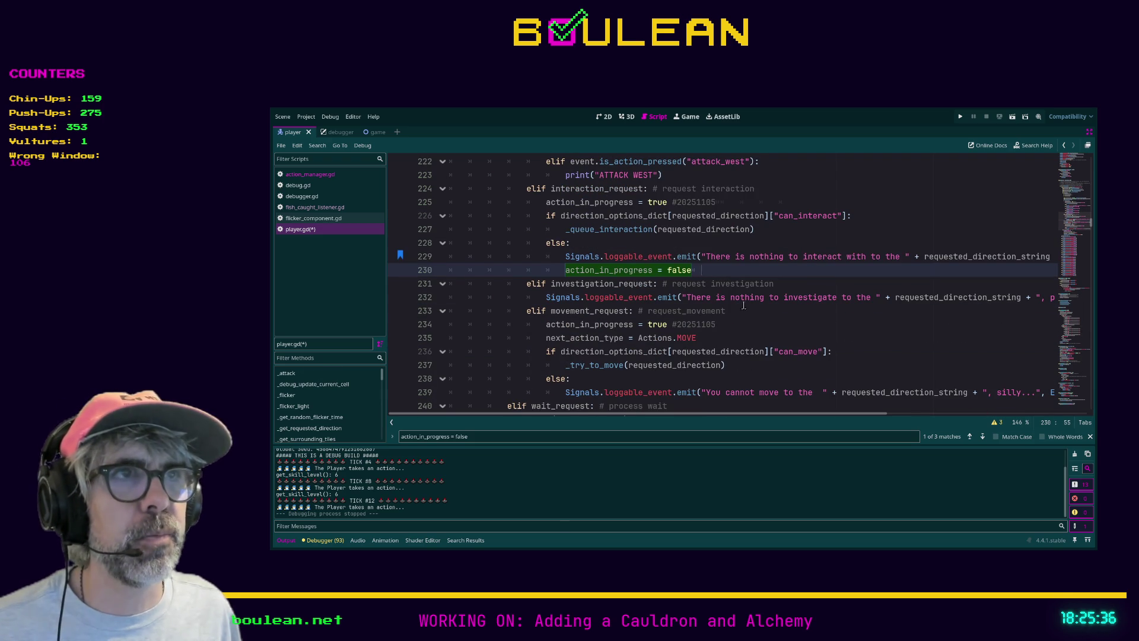
{"action": "key", "text": "shift+Home"}
{"action": "key", "text": "shift+Home"}
{"action": "key", "text": "ctrl+c"}
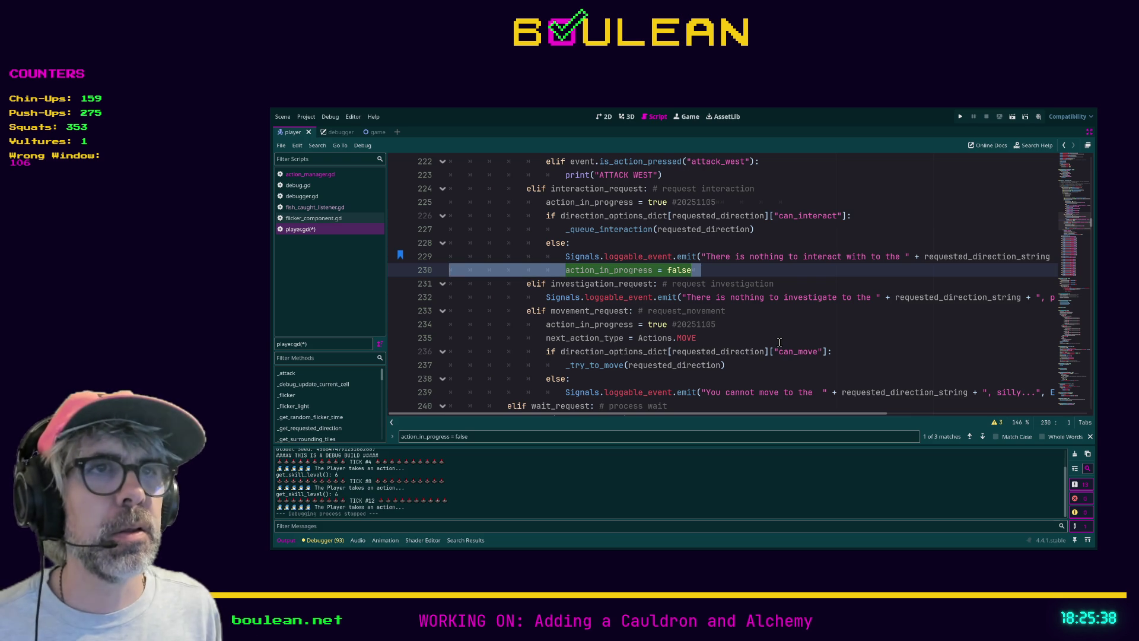
{"action": "left_click", "coordinate": [524, 316]}
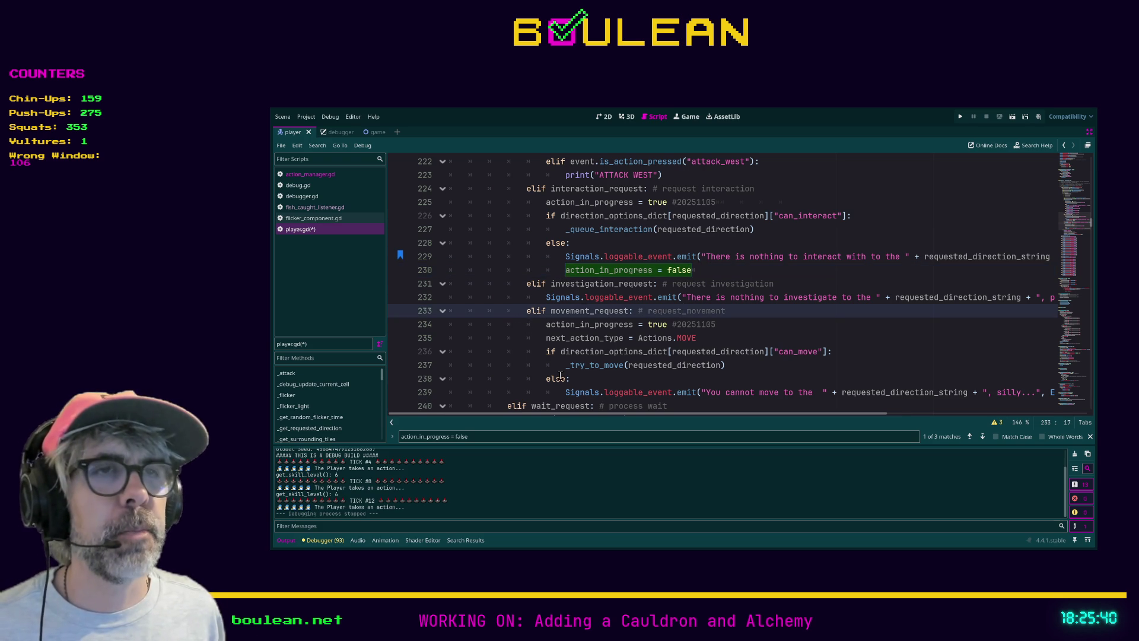
{"action": "key", "text": "Return"}
{"action": "key", "text": "Up"}
{"action": "key", "text": "ctrl+v"}
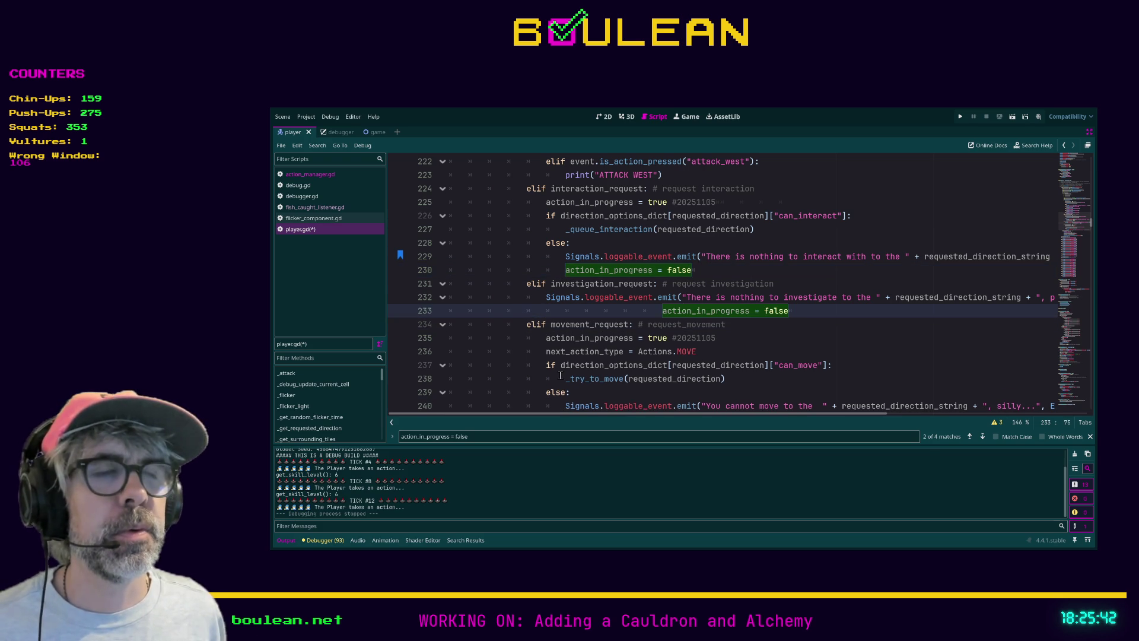
{"action": "key", "text": "shift+Tab"}
{"action": "key", "text": "shift+Tab"}
{"action": "key", "text": "shift+Tab"}
{"action": "left_click", "coordinate": [774, 339]}
{"action": "key", "text": "ctrl+s"}
{"action": "scroll", "coordinate": [523, 326], "scroll_direction": "down", "scroll_amount": 3}
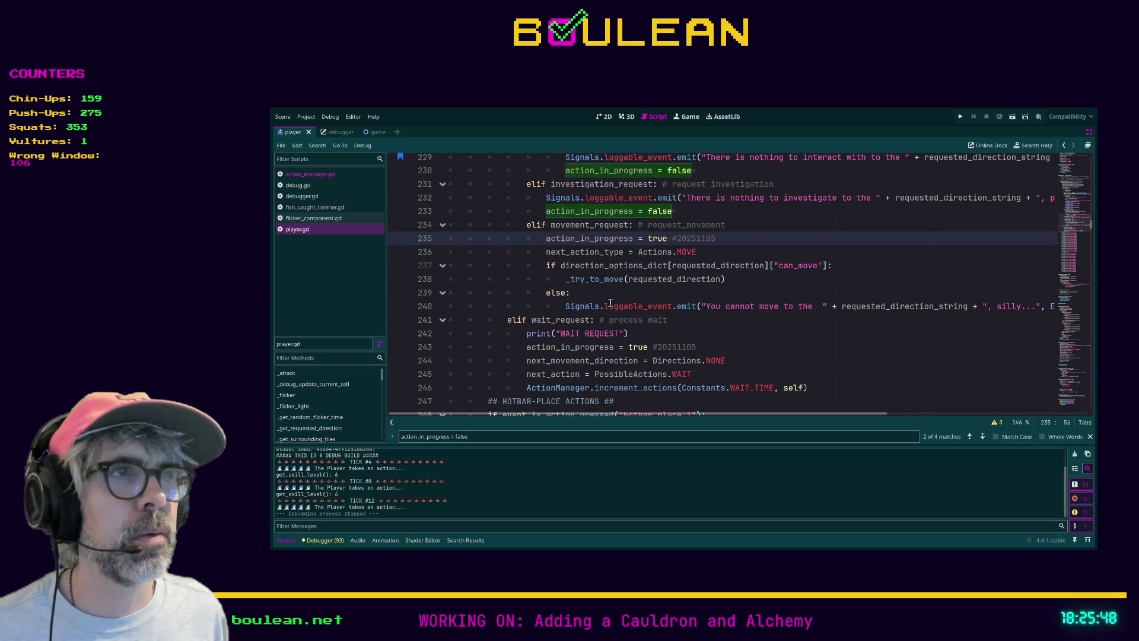
- Paste action_in_progress = false after the cannot-move message on line 241 and save
{"action": "left_click", "coordinate": [562, 306]}
{"action": "key", "text": "Down"}
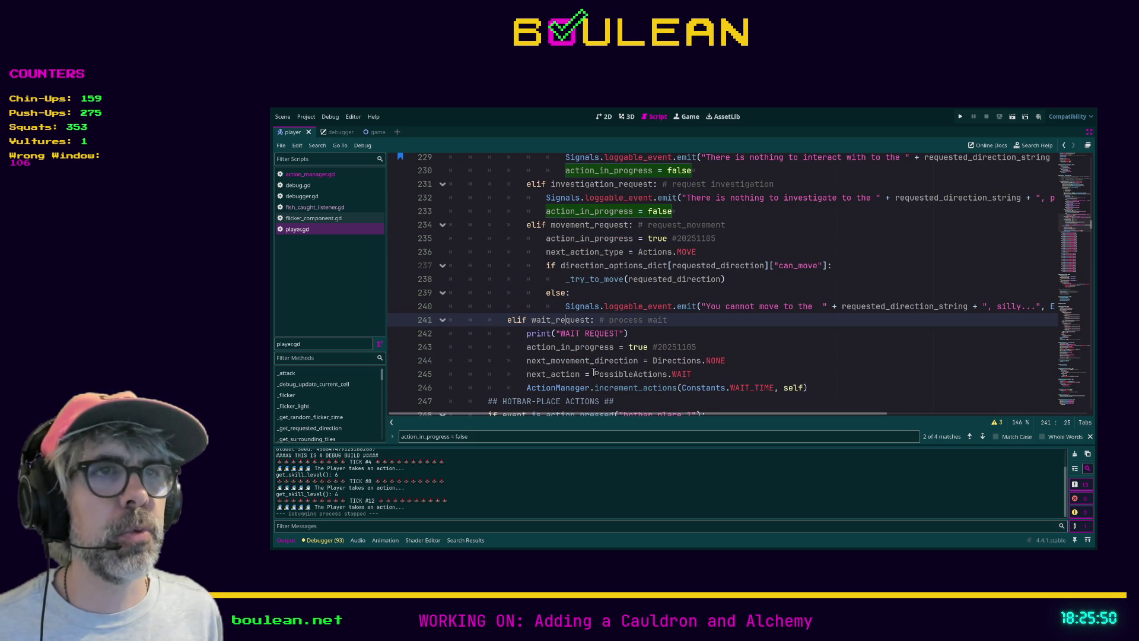
{"action": "key", "text": "ctrl+shift+Return"}
{"action": "key", "text": "Tab"}
{"action": "key", "text": "Tab"}
{"action": "key", "text": "ctrl+v"}
{"action": "key", "text": "shift+Tab"}
{"action": "key", "text": "shift+Tab"}
{"action": "key", "text": "shift+Tab"}
{"action": "key", "text": "shift+Tab"}
{"action": "key", "text": "shift+Tab"}
{"action": "key", "text": "ctrl+s"}
{"action": "key", "text": "Escape"}
- Add an outdented action_in_progress = false line above the attack_north check at line 216
{"action": "scroll", "coordinate": [731, 316], "scroll_direction": "down", "scroll_amount": 1}
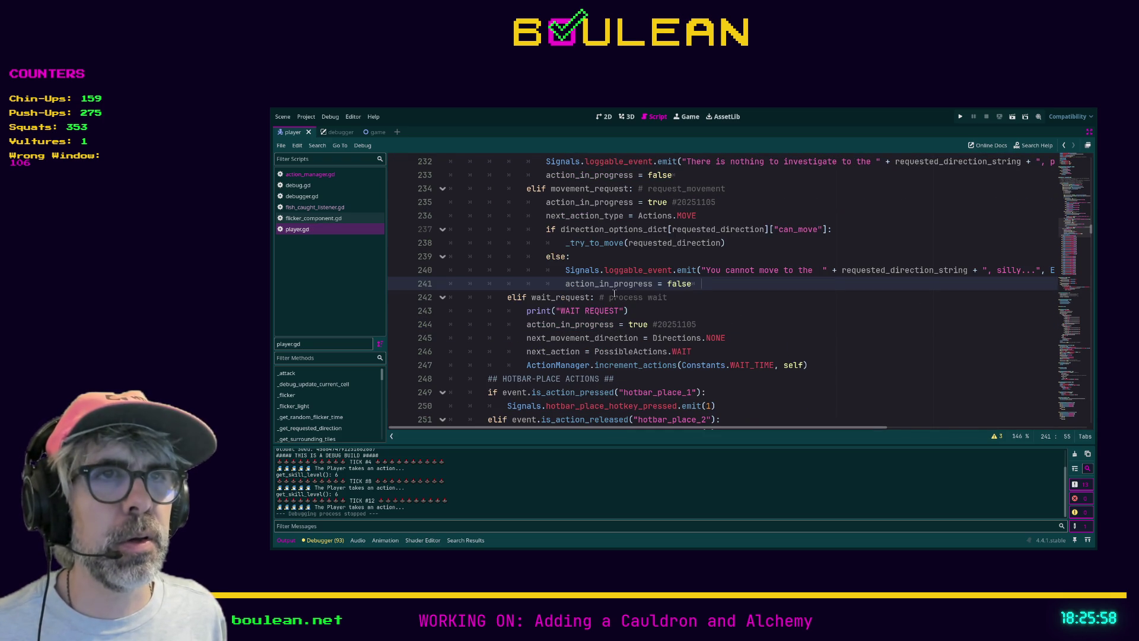
{"action": "scroll", "coordinate": [531, 324], "scroll_direction": "down", "scroll_amount": 1}
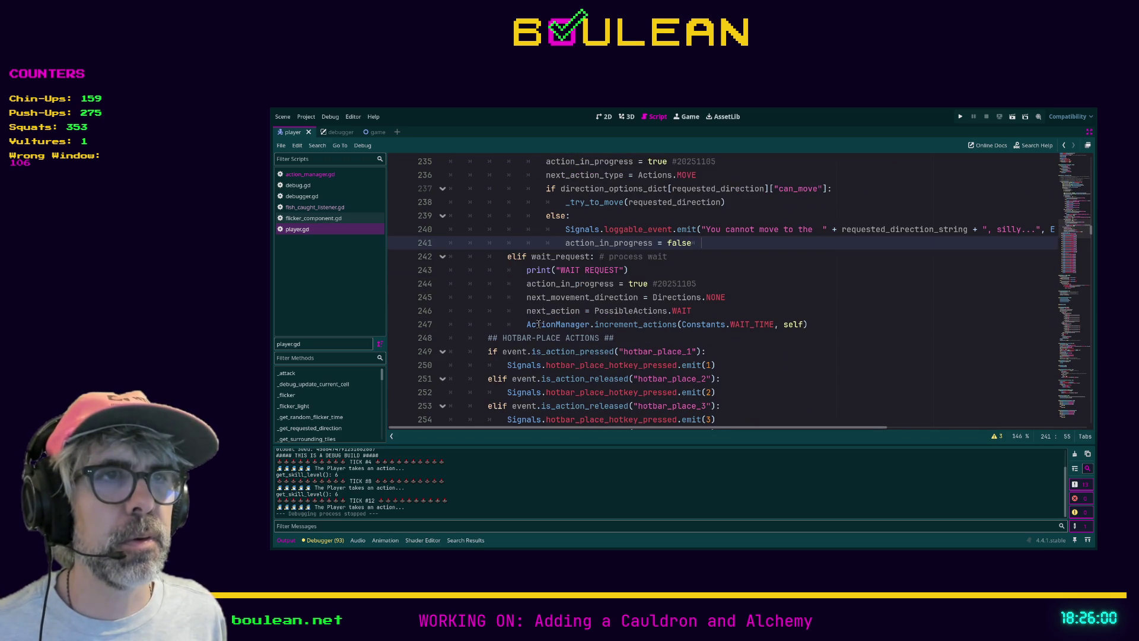
{"action": "scroll", "coordinate": [548, 322], "scroll_direction": "down", "scroll_amount": 1}
{"action": "scroll", "coordinate": [578, 317], "scroll_direction": "up", "scroll_amount": 6}
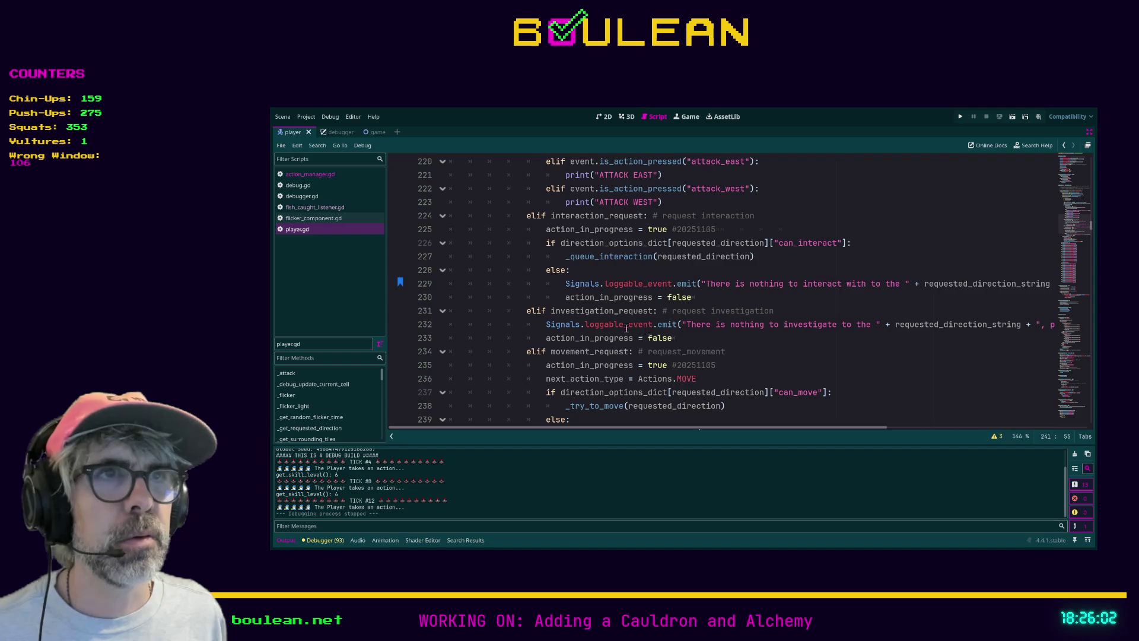
{"action": "scroll", "coordinate": [643, 327], "scroll_direction": "up", "scroll_amount": 5}
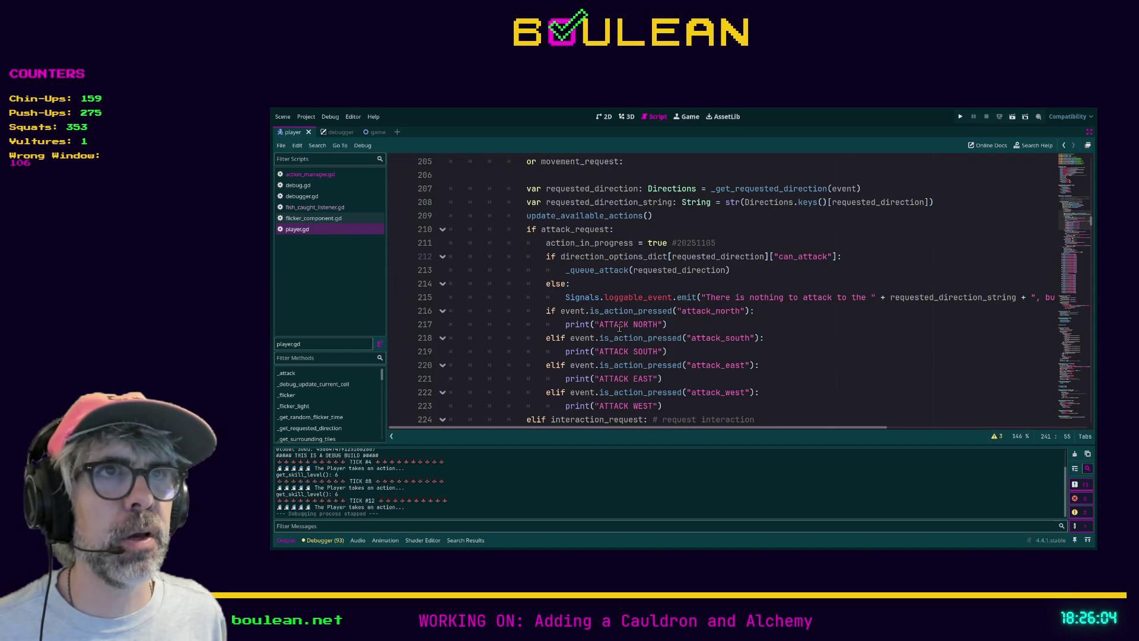
{"action": "left_click", "coordinate": [588, 283]}
{"action": "scroll", "coordinate": [594, 297], "scroll_direction": "down", "scroll_amount": 2}
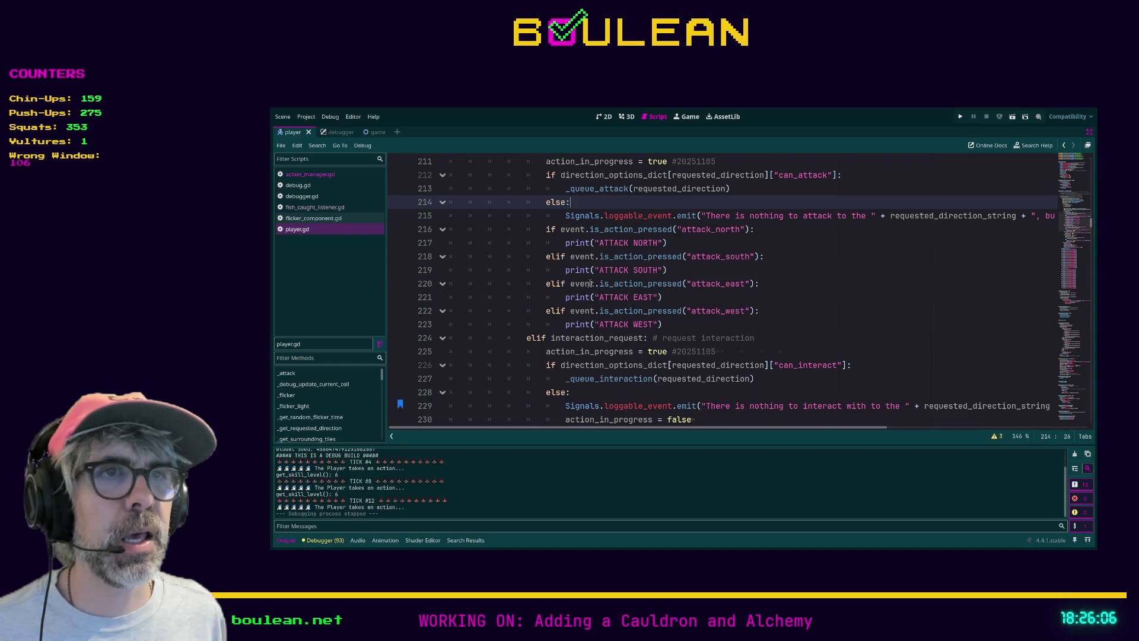
{"action": "scroll", "coordinate": [625, 322], "scroll_direction": "down", "scroll_amount": 2}
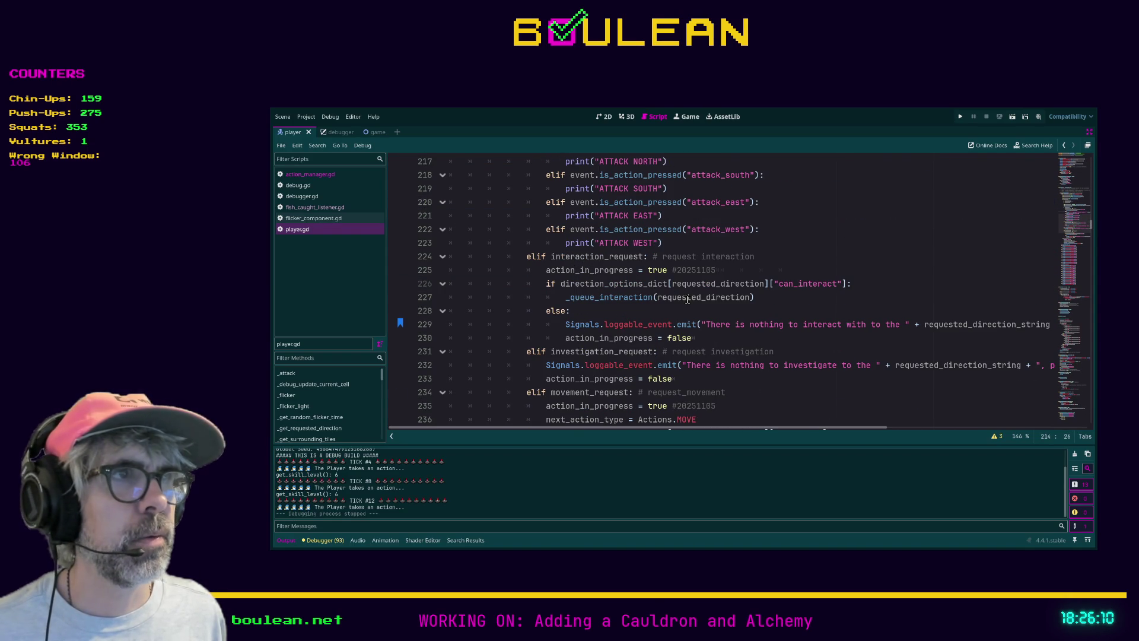
{"action": "scroll", "coordinate": [688, 308], "scroll_direction": "down", "scroll_amount": 3}
{"action": "scroll", "coordinate": [741, 320], "scroll_direction": "up", "scroll_amount": 5}
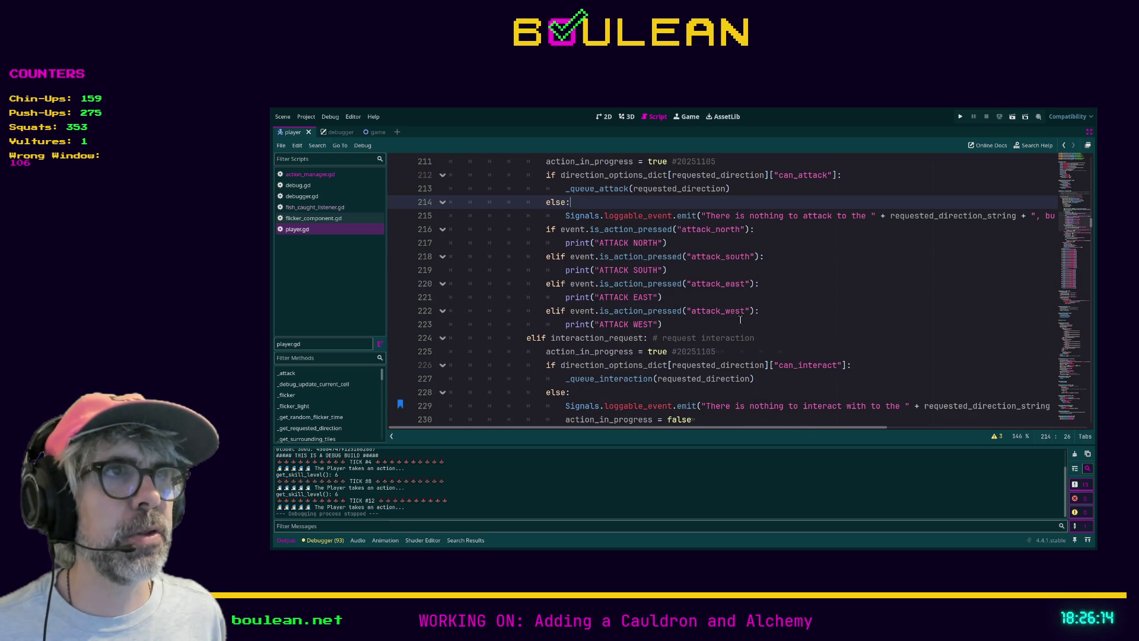
{"action": "scroll", "coordinate": [740, 320], "scroll_direction": "up", "scroll_amount": 1}
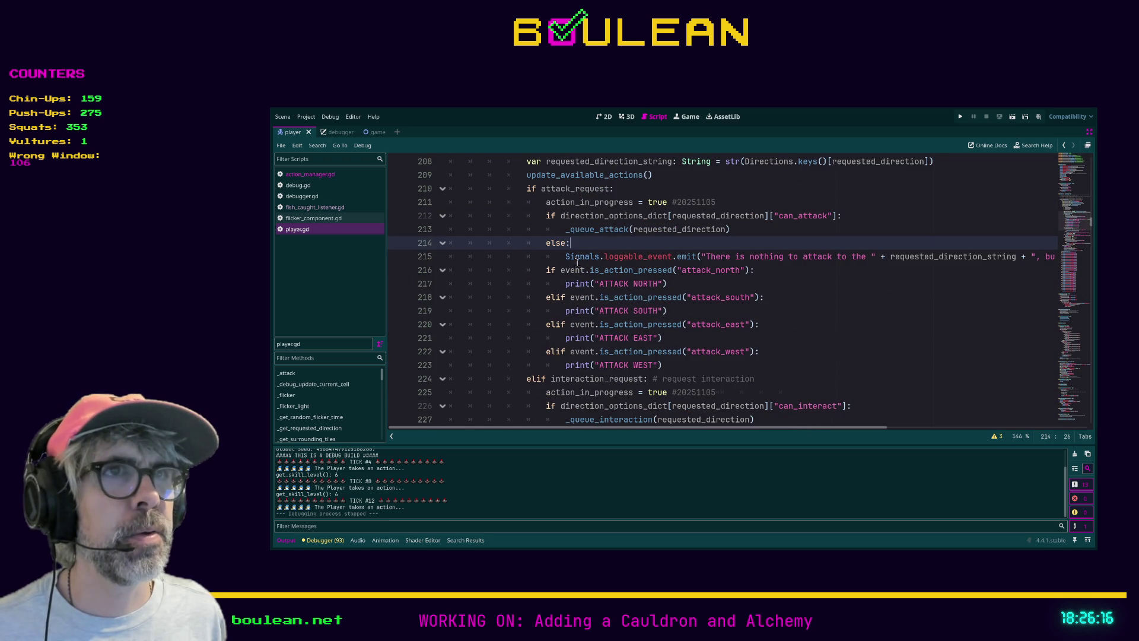
{"action": "scroll", "coordinate": [617, 264], "scroll_direction": "up", "scroll_amount": 1}
{"action": "left_click", "coordinate": [546, 311]}
{"action": "key", "text": "Return"}
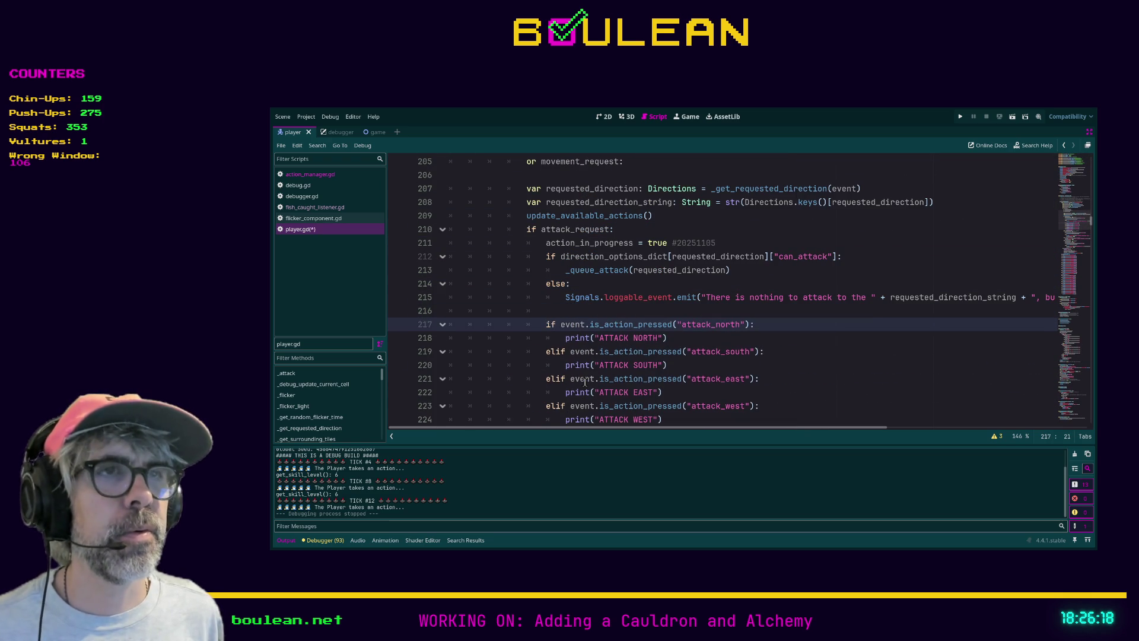
{"action": "key", "text": "Up"}
{"action": "key", "text": "ctrl+v"}
{"action": "key", "text": "shift+Tab"}
{"action": "key", "text": "shift+Tab"}
{"action": "key", "text": "shift+Tab"}
- Save player.gd and run the game with F5
{"action": "left_click", "coordinate": [821, 364]}
{"action": "key", "text": "ctrl+s"}
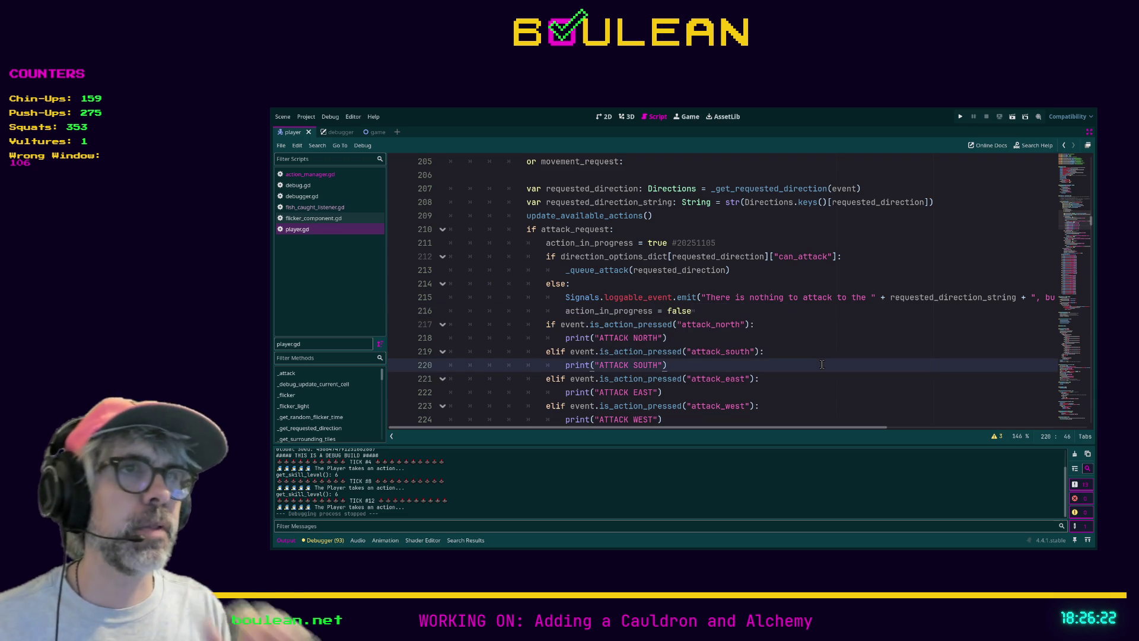
{"action": "key", "text": "F5"}
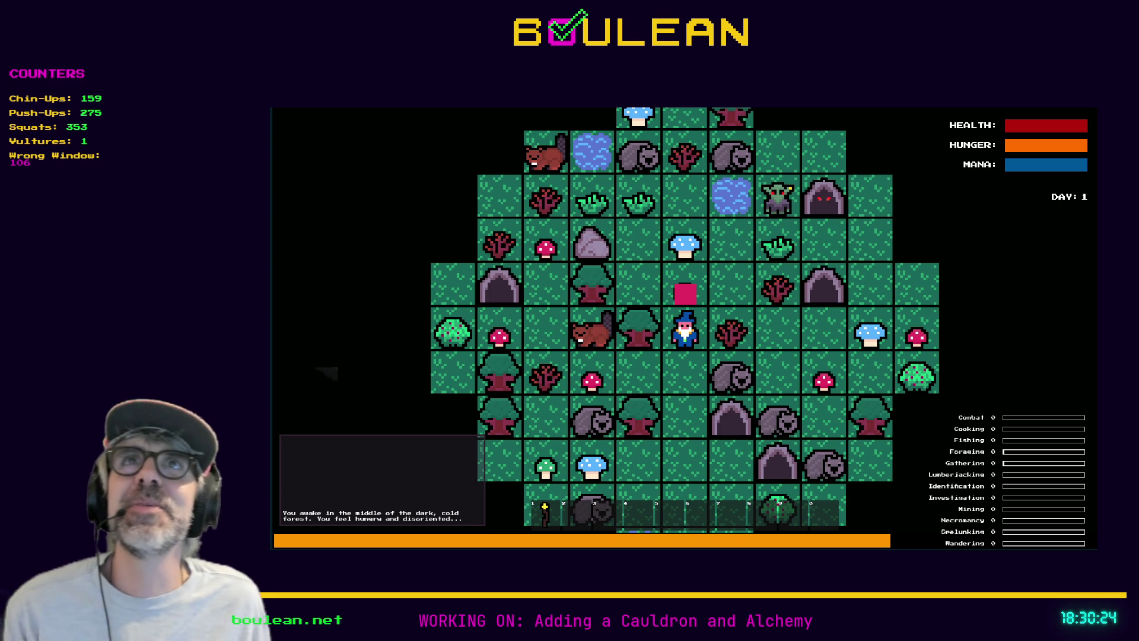
- Stop the running game with F8
{"action": "key", "text": "F8"}
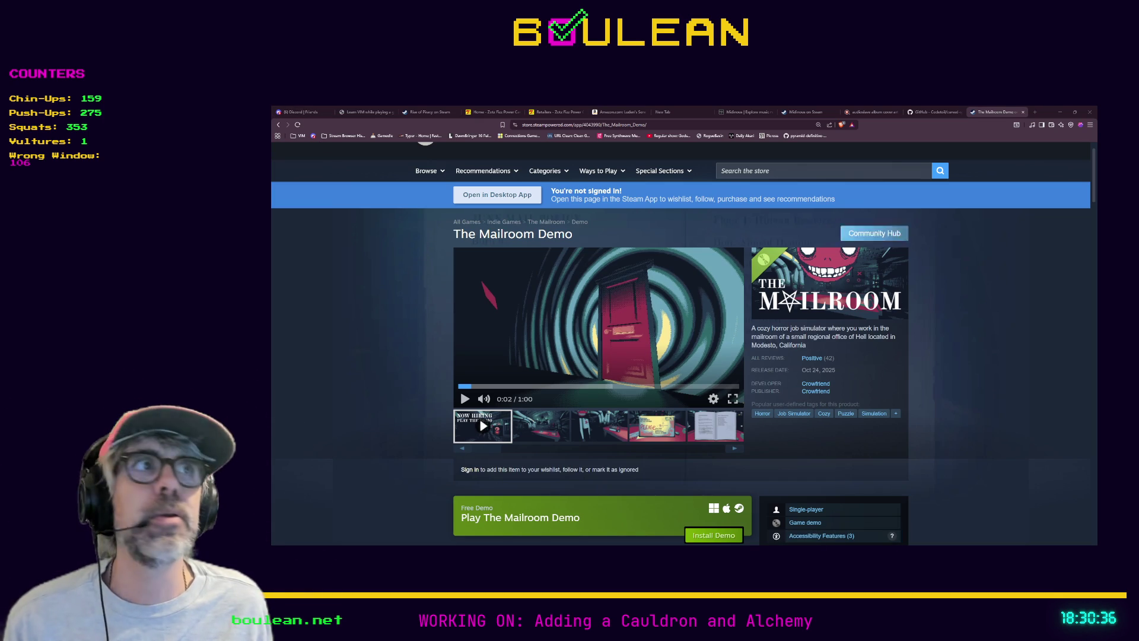
- Open a new tab and load the pasted imgur.com/PhOdZSM link
{"action": "left_click", "coordinate": [1035, 113]}
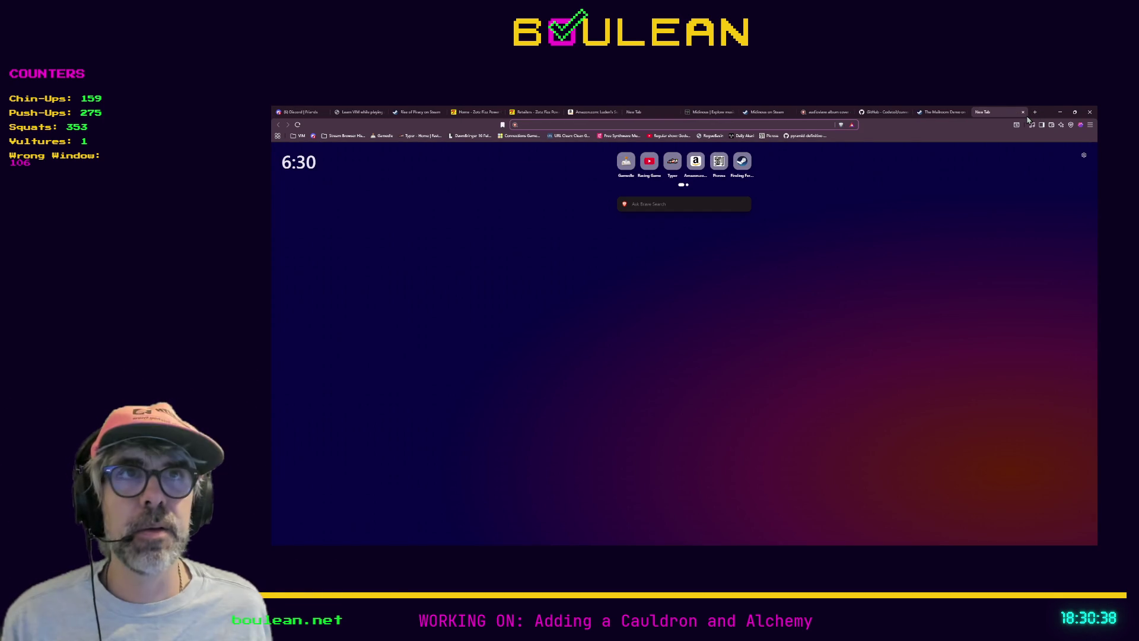
{"action": "key", "text": "ctrl+v"}
{"action": "key", "text": "Return"}
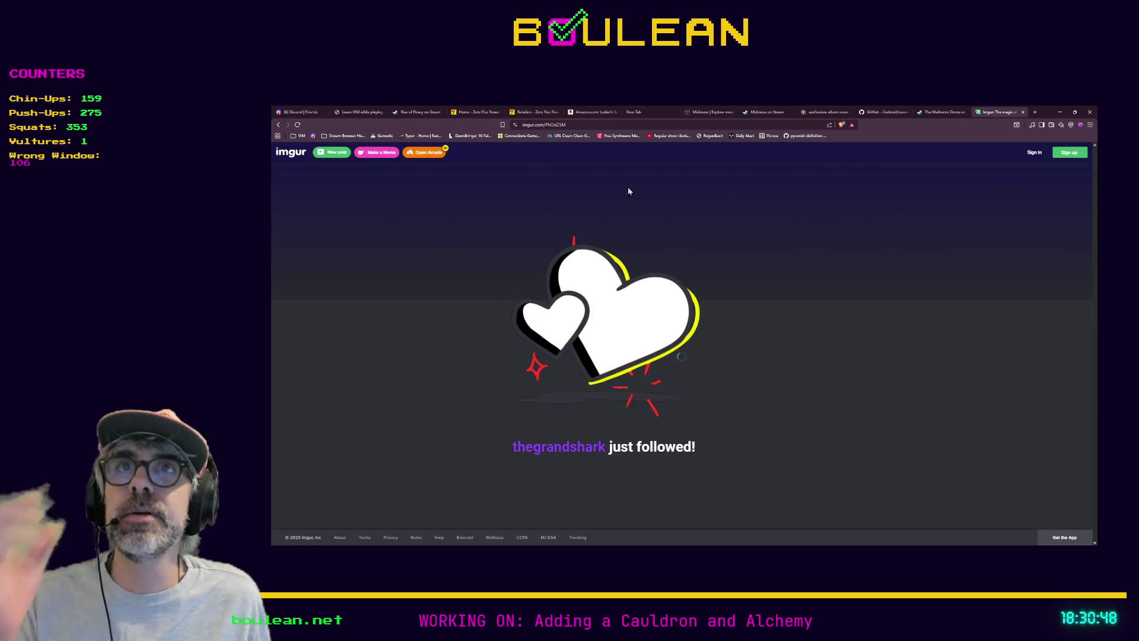
- Select the imgur page address and switch away from the browser
{"action": "key", "text": "ctrl+l"}
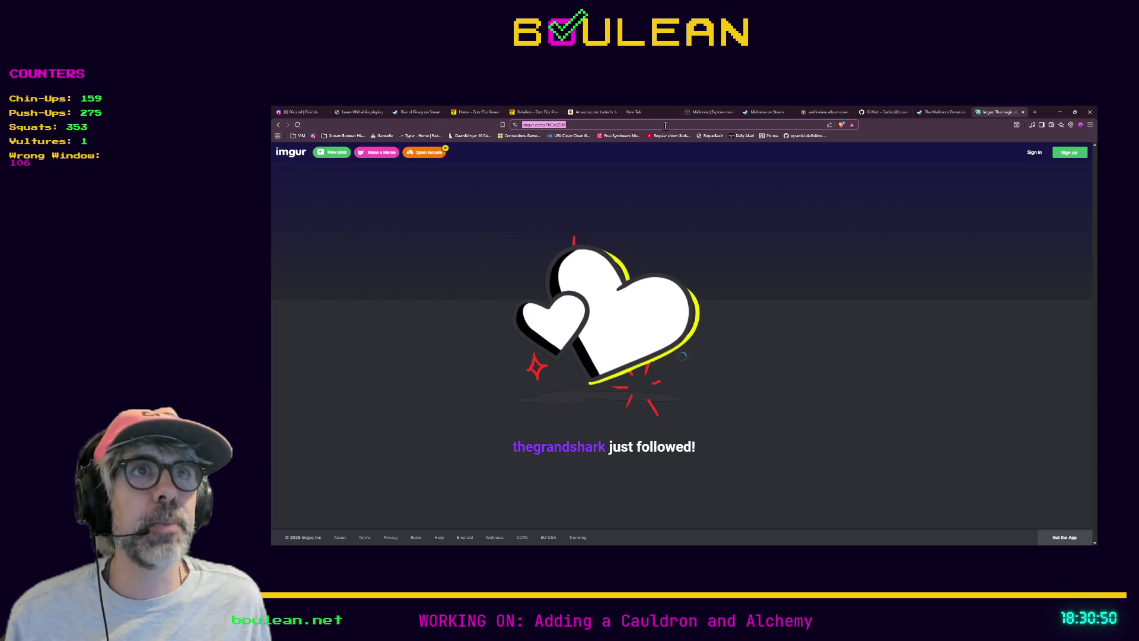
{"action": "key", "text": "alt+Tab"}
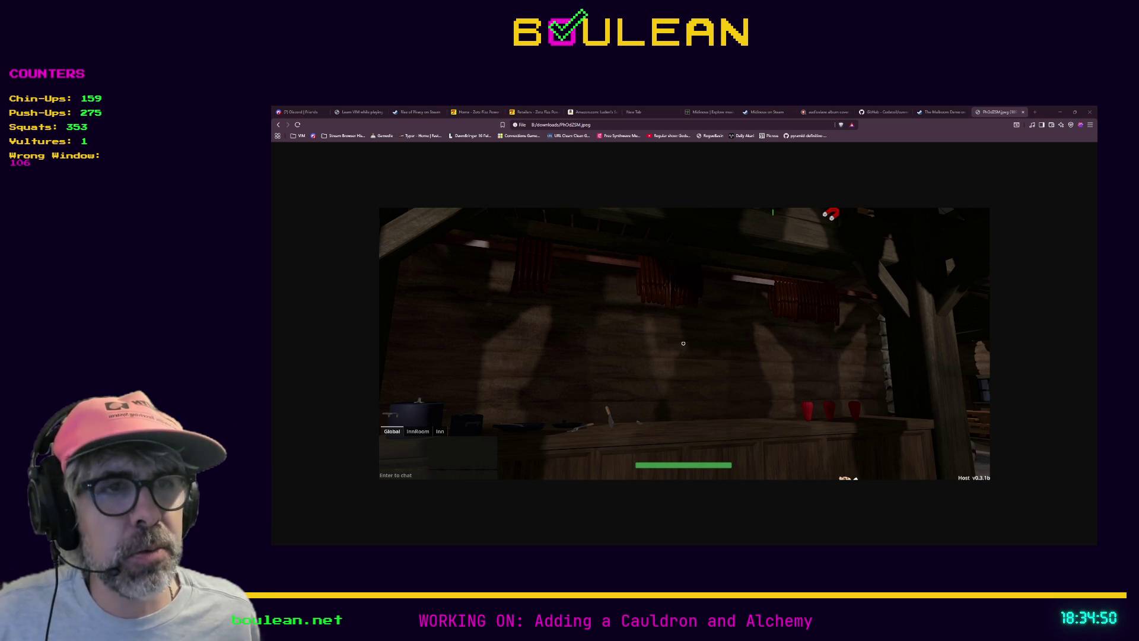
- Zoom into the tavern screenshot, then minimize Firefox
{"action": "scroll", "coordinate": [595, 397], "scroll_direction": "up", "scroll_amount": 2}
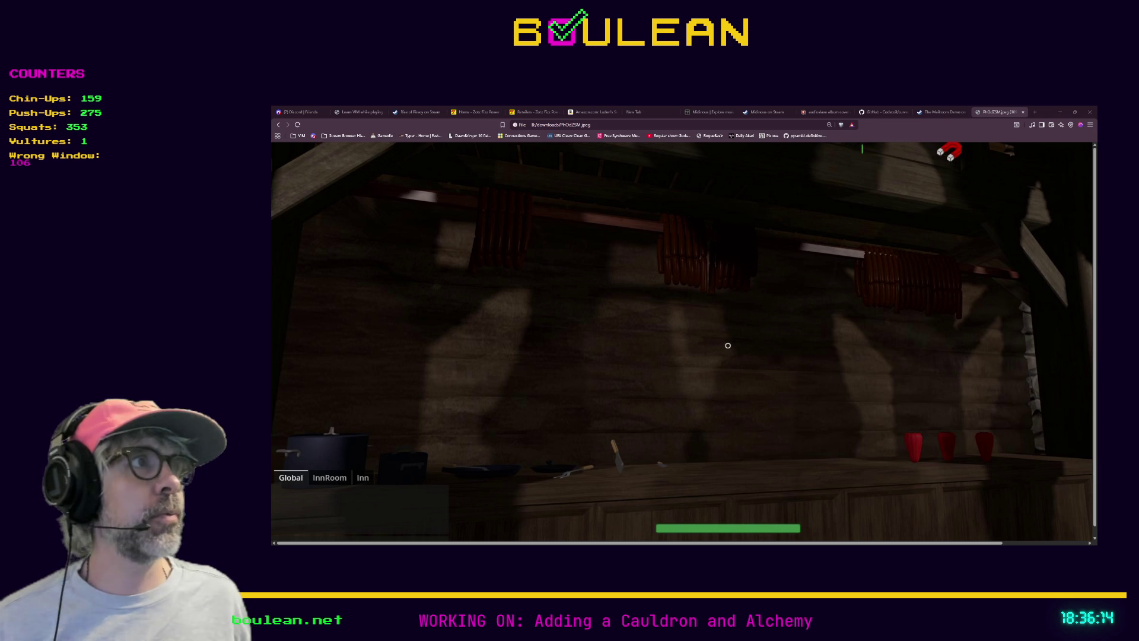
{"action": "left_click", "coordinate": [1061, 112]}
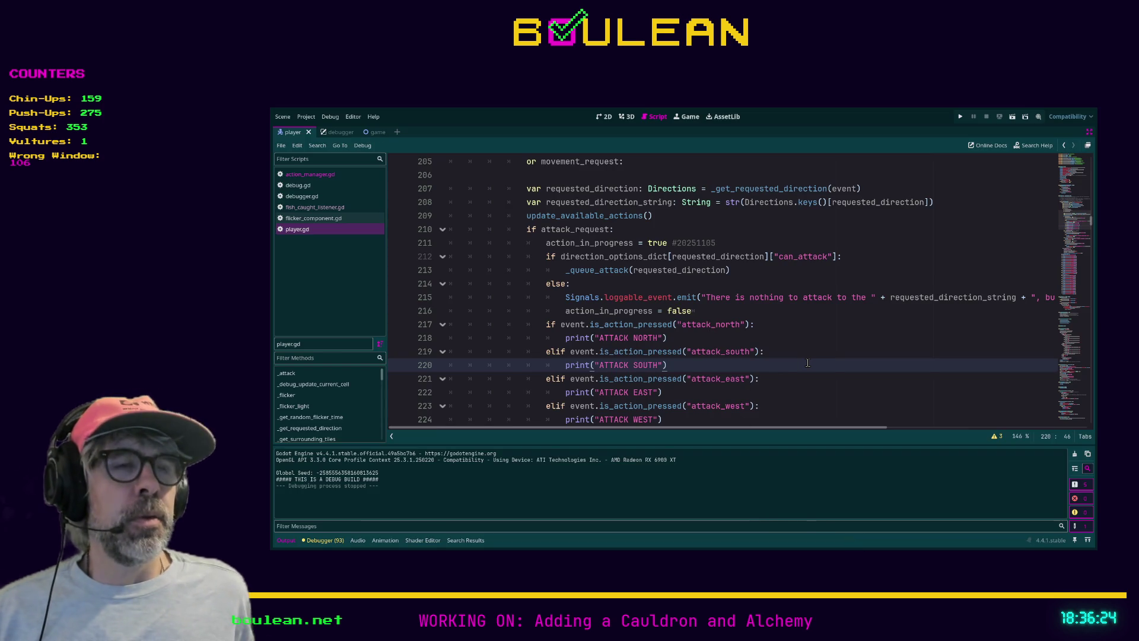
- Launch the game and move the wizard to chop and collect a Blue Mushroom
{"action": "key", "text": "F5"}
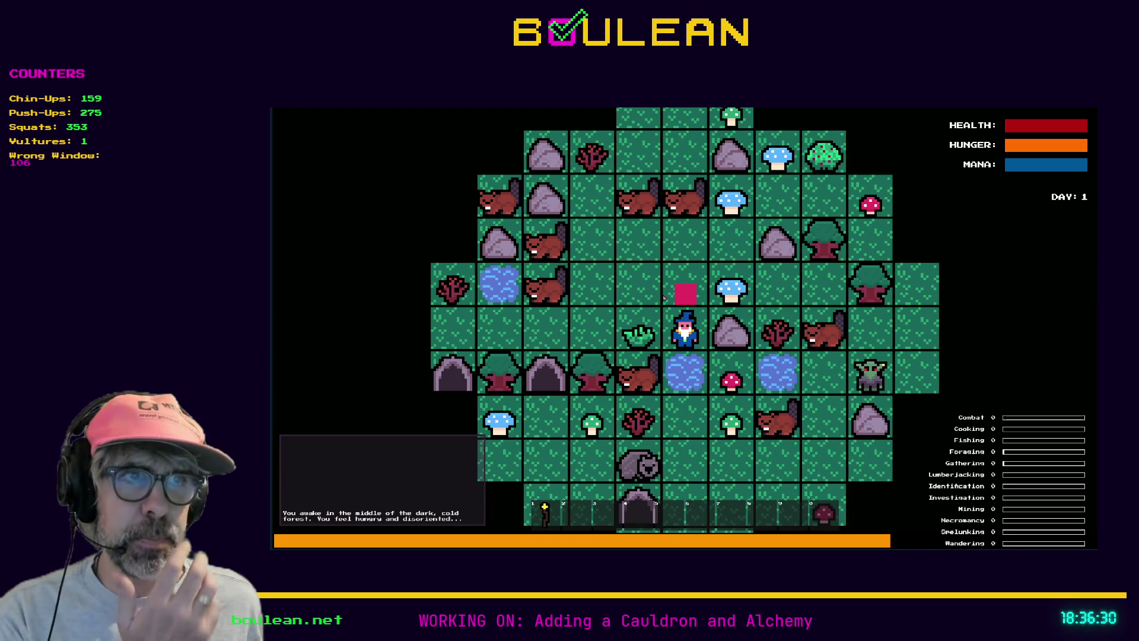
{"action": "left_click", "coordinate": [707, 290]}
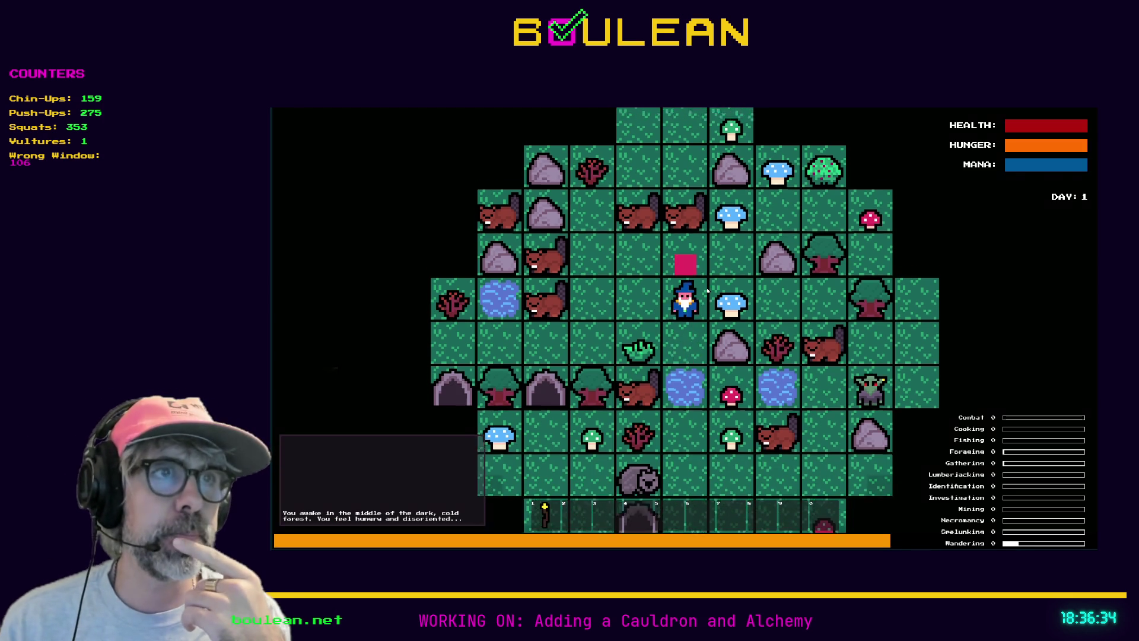
{"action": "key", "text": "Right"}
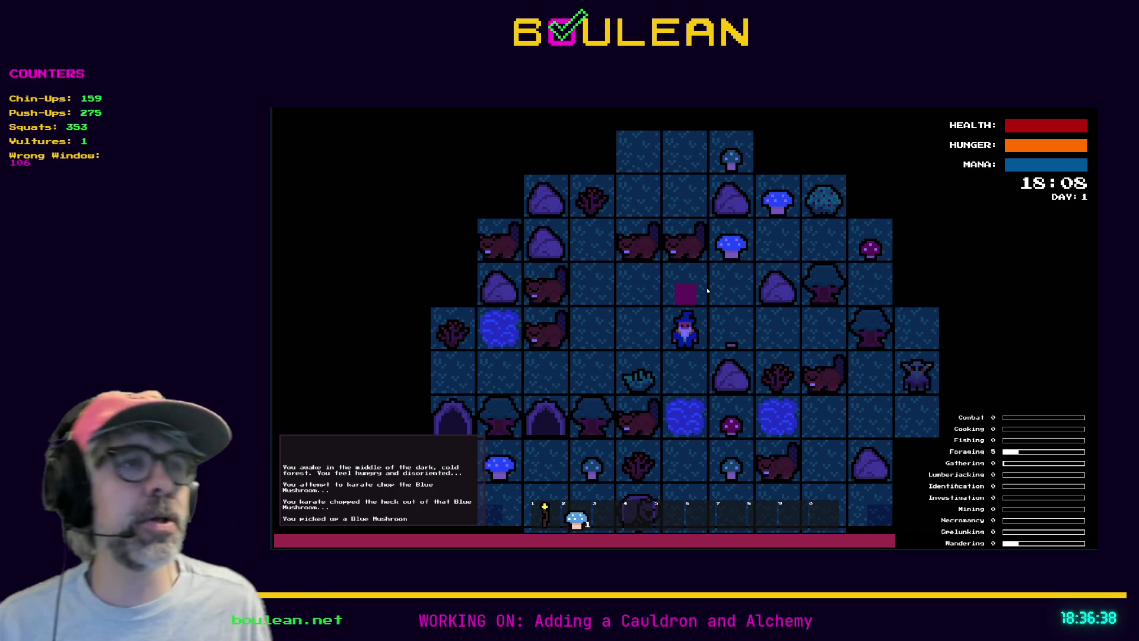
{"action": "key", "text": "Up"}
{"action": "left_click", "coordinate": [740, 297]}
{"action": "scroll", "coordinate": [753, 305], "scroll_direction": "up", "scroll_amount": 3}
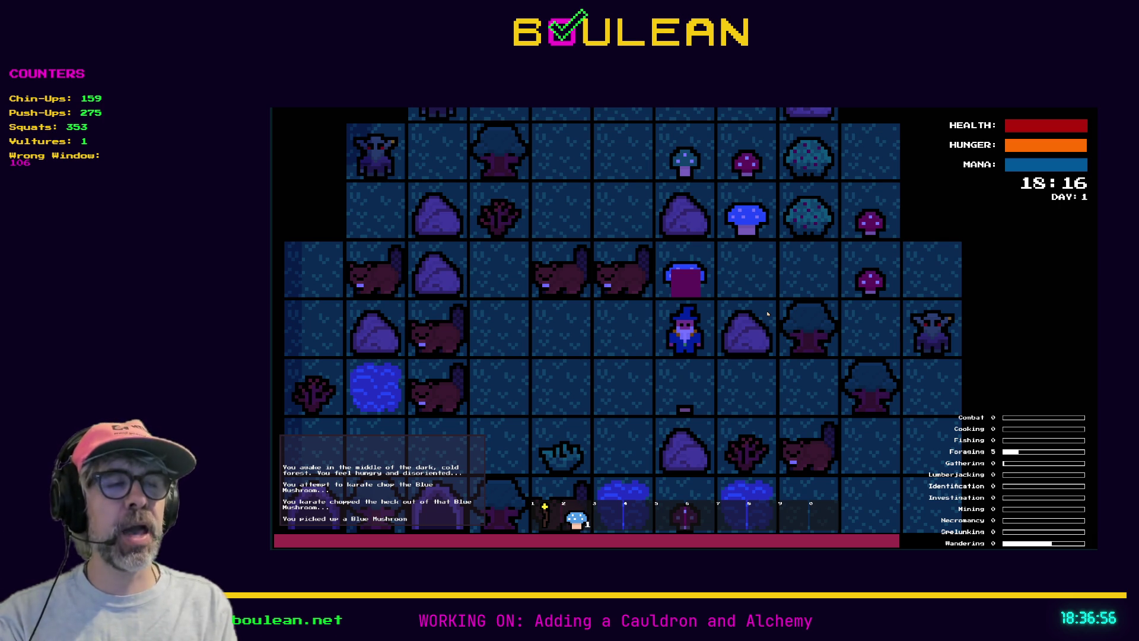
- Equip the torch with key 1, collect another blue mushroom, and walk right
{"action": "key", "text": "1"}
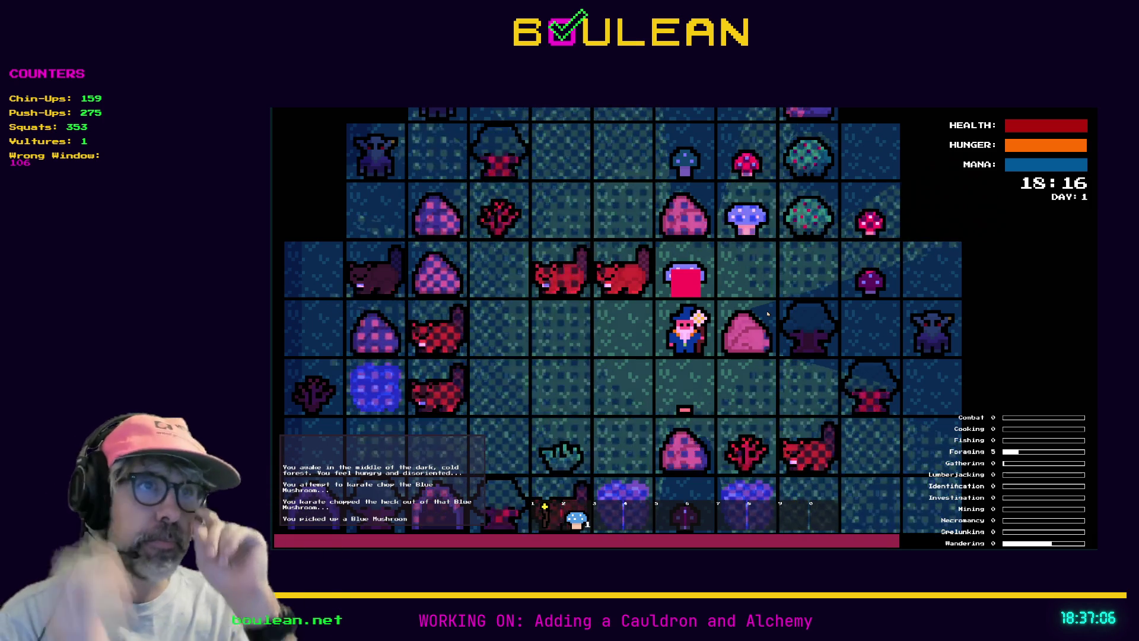
{"action": "key", "text": "Up"}
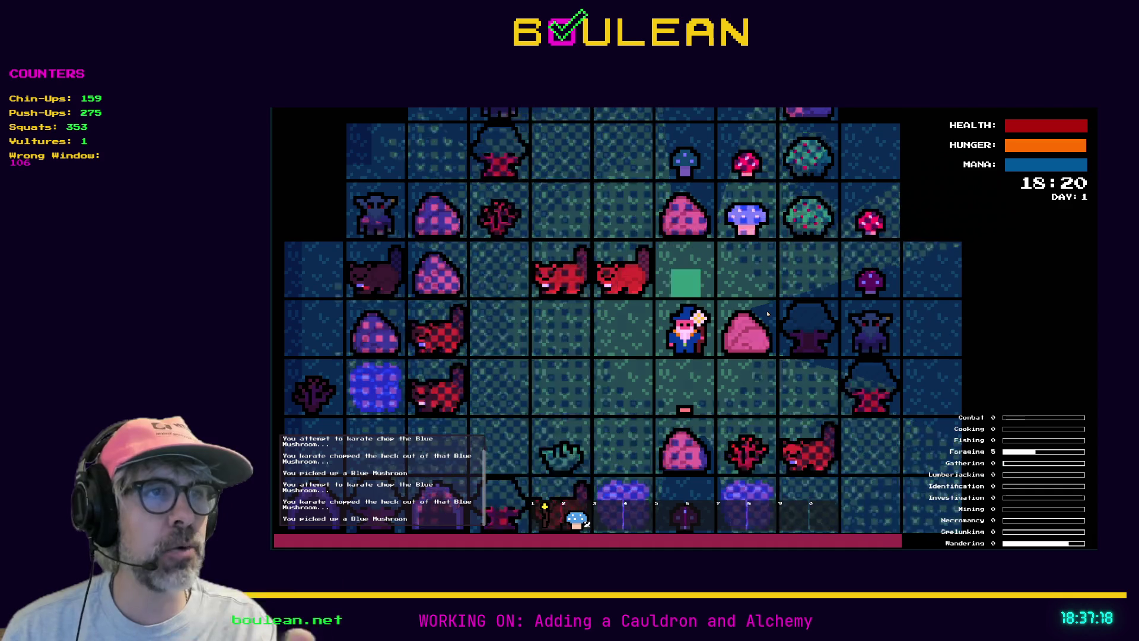
{"action": "key", "text": "Down"}
{"action": "key", "text": "Right"}
{"action": "key", "text": "Right"}
{"action": "key", "text": "Right"}
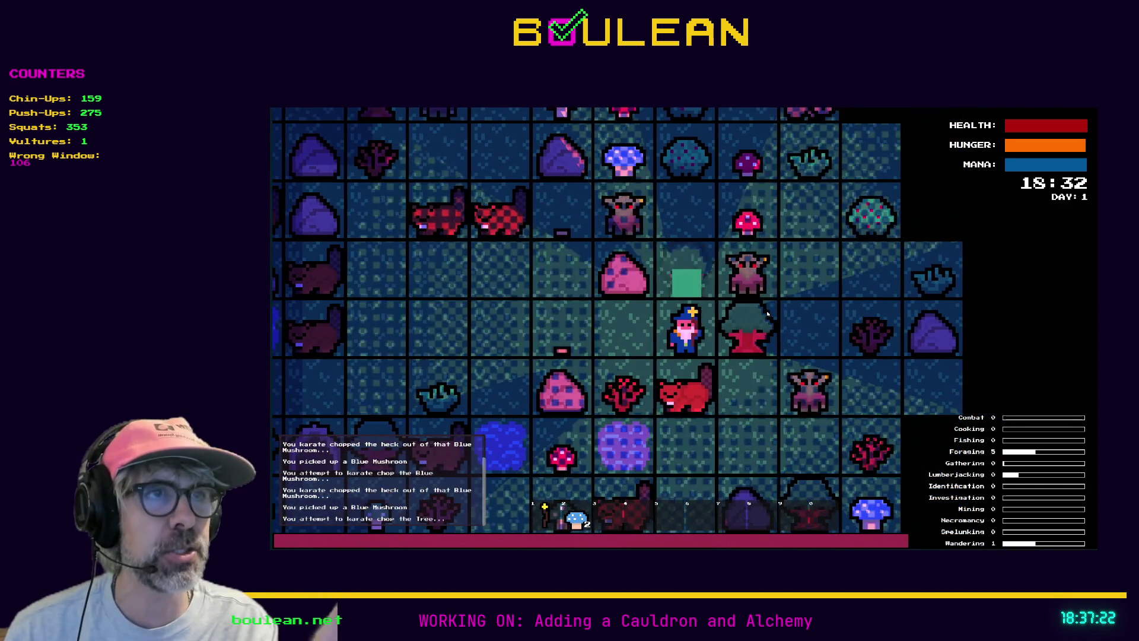
- Chop the adjacent tree until it drops a Log
{"action": "key", "text": "Right"}
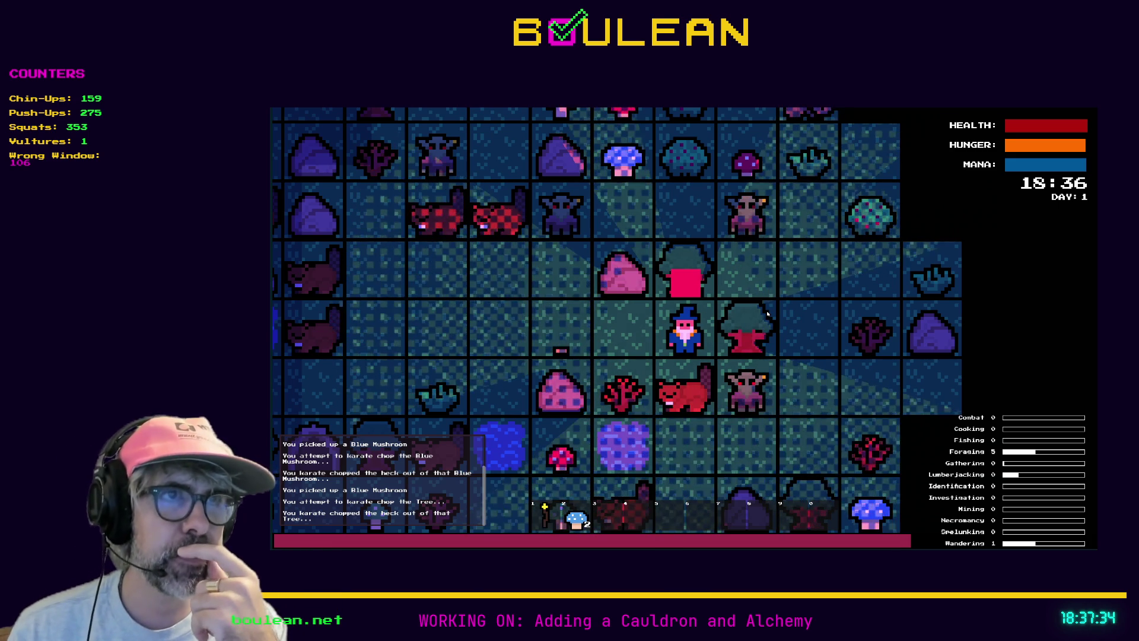
{"action": "left_click", "coordinate": [767, 315]}
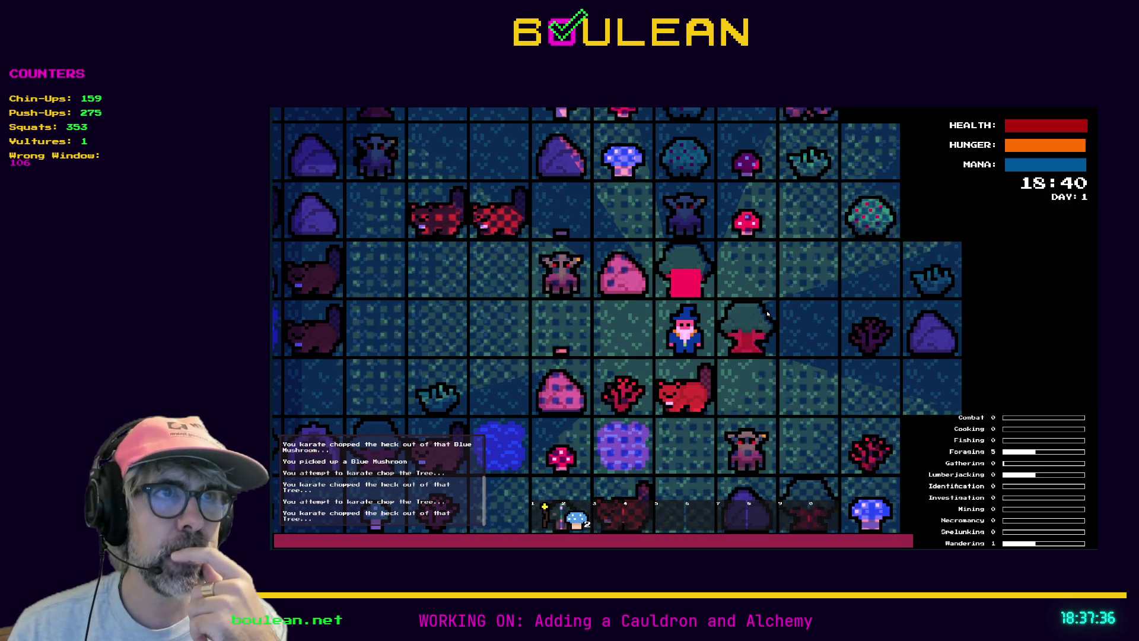
{"action": "left_click", "coordinate": [767, 314]}
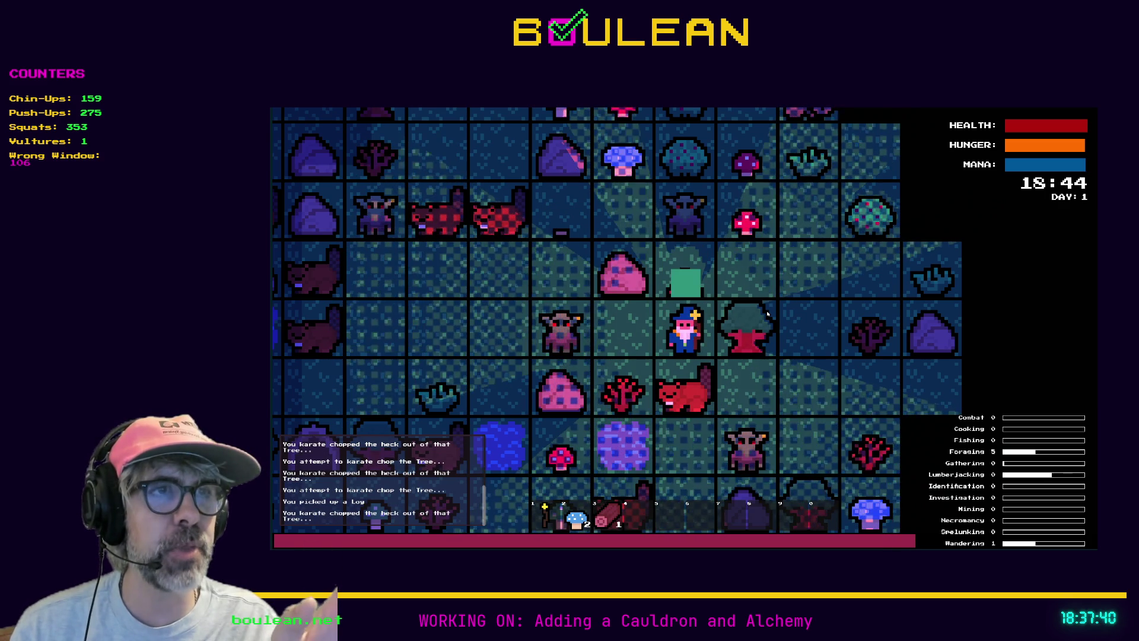
{"action": "left_click", "coordinate": [767, 315]}
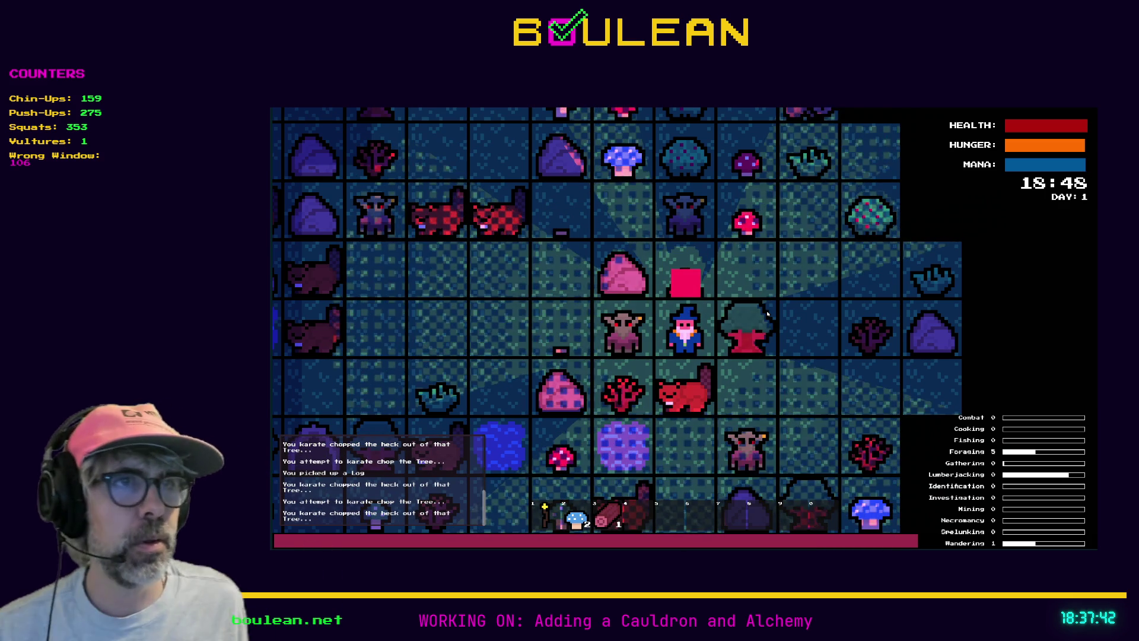
- Defeat the goblin to the west and smash the nearby gravestone
{"action": "left_click", "coordinate": [768, 314]}
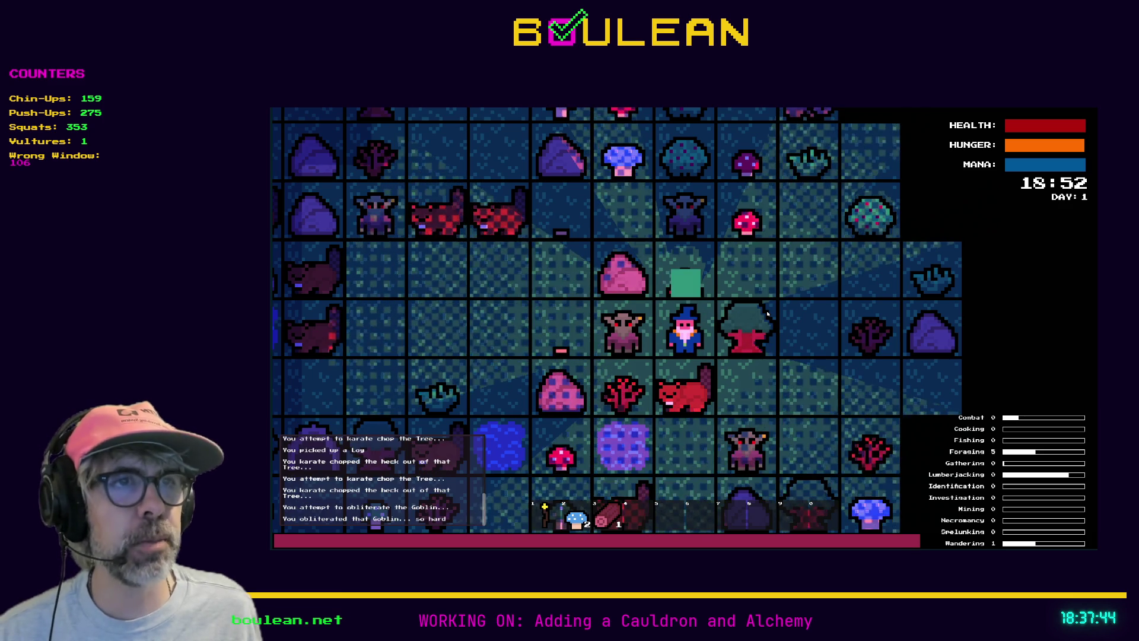
{"action": "key", "text": "Left"}
{"action": "key", "text": "Left"}
{"action": "key", "text": "Left"}
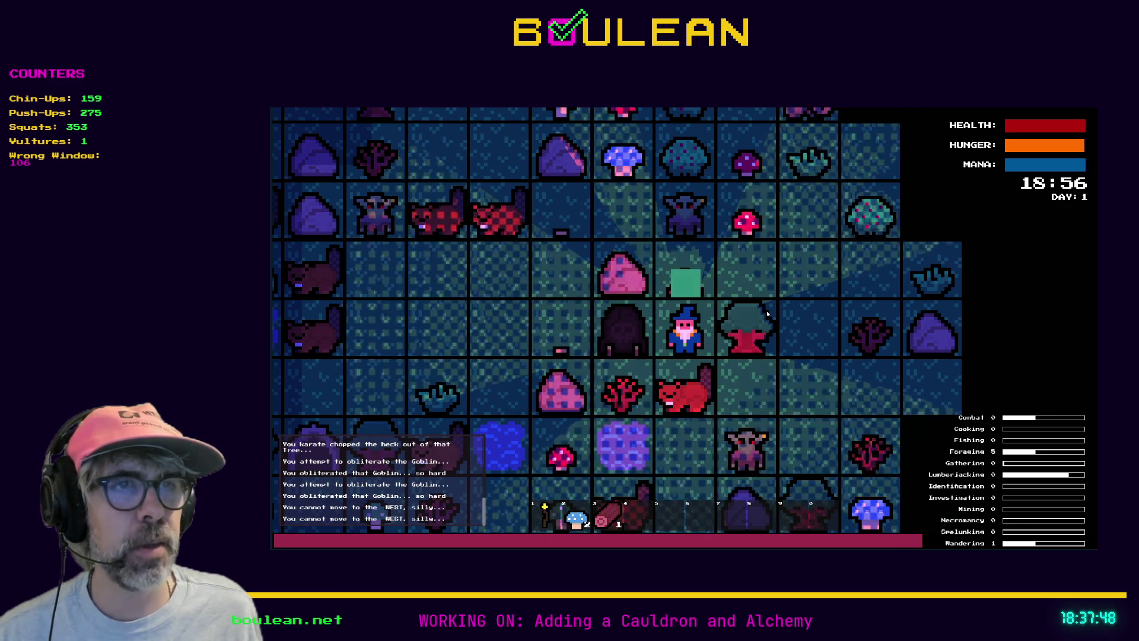
{"action": "key", "text": "Left"}
{"action": "key", "text": "Left"}
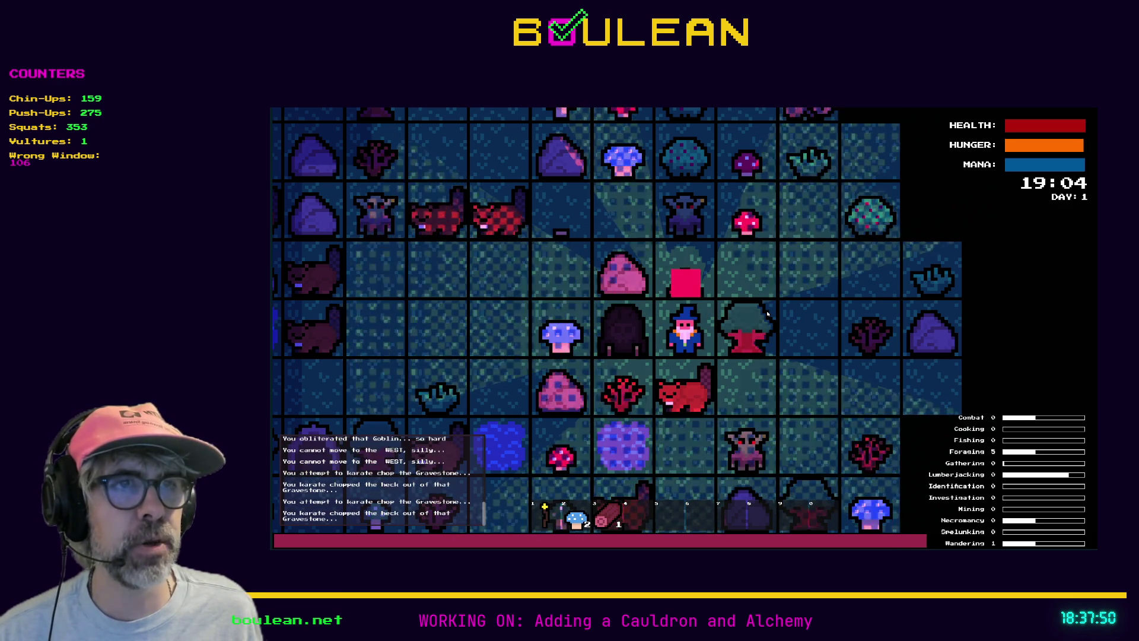
{"action": "key", "text": "Left"}
{"action": "key", "text": "Left"}
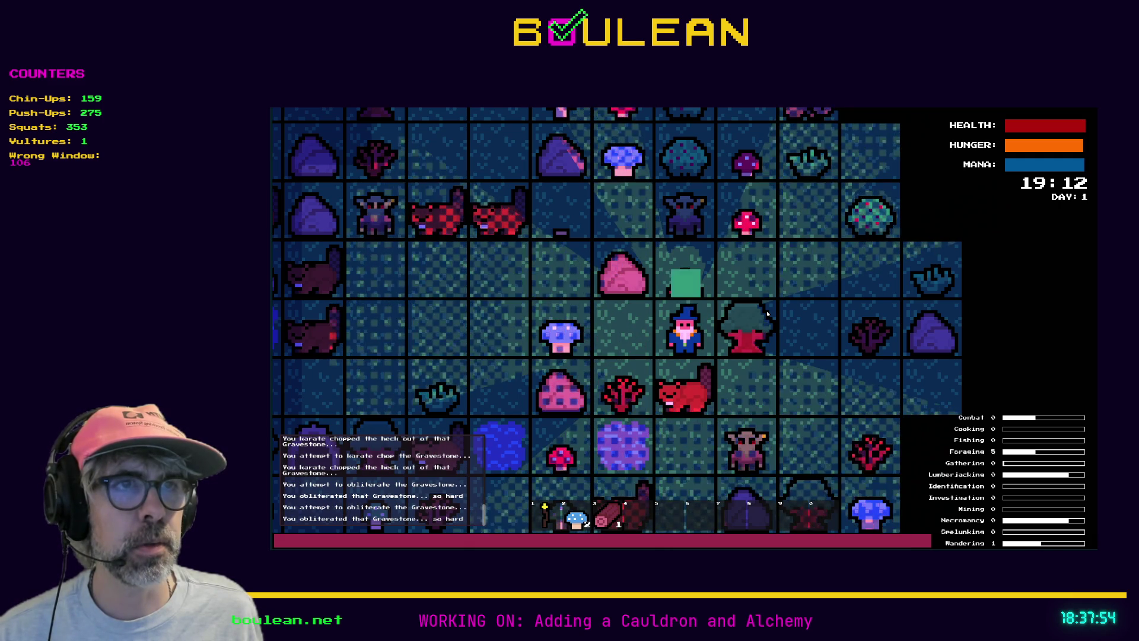
{"action": "key", "text": "Left"}
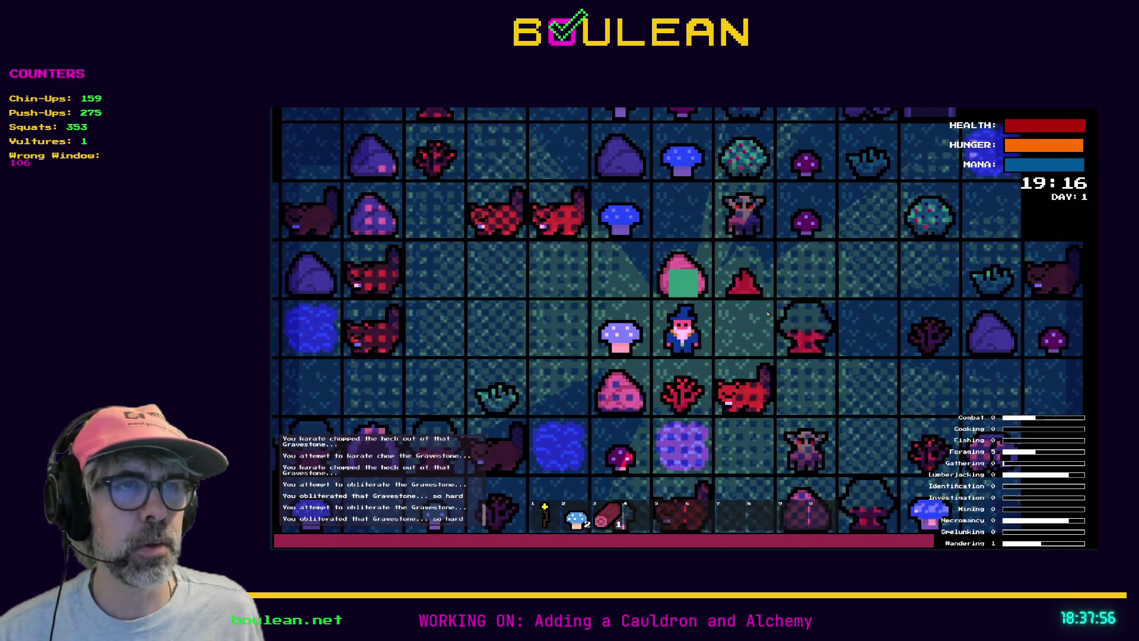
- Collect a blue mushroom, then kill the surrounding goblins and smash the gravestones
{"action": "key", "text": "Left"}
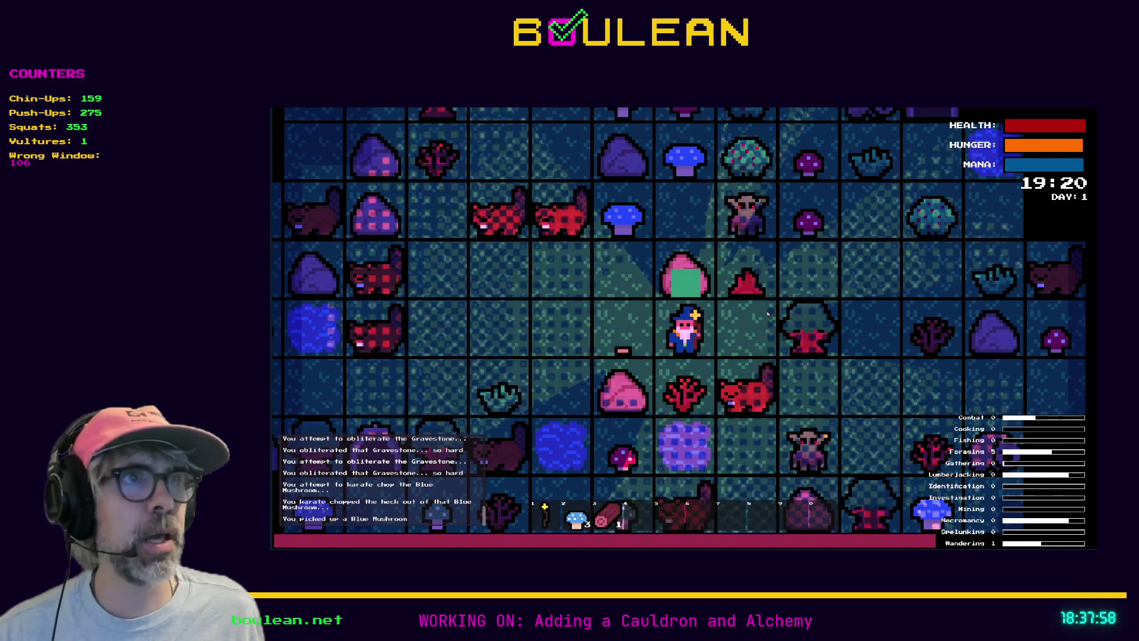
{"action": "key", "text": "Left"}
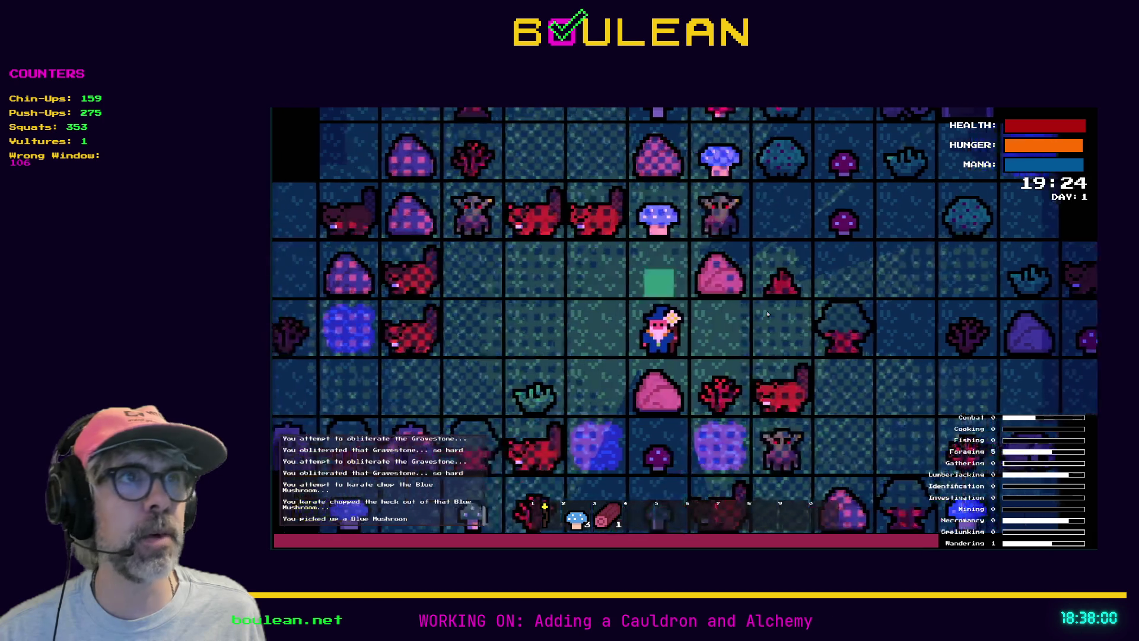
{"action": "key", "text": "Up"}
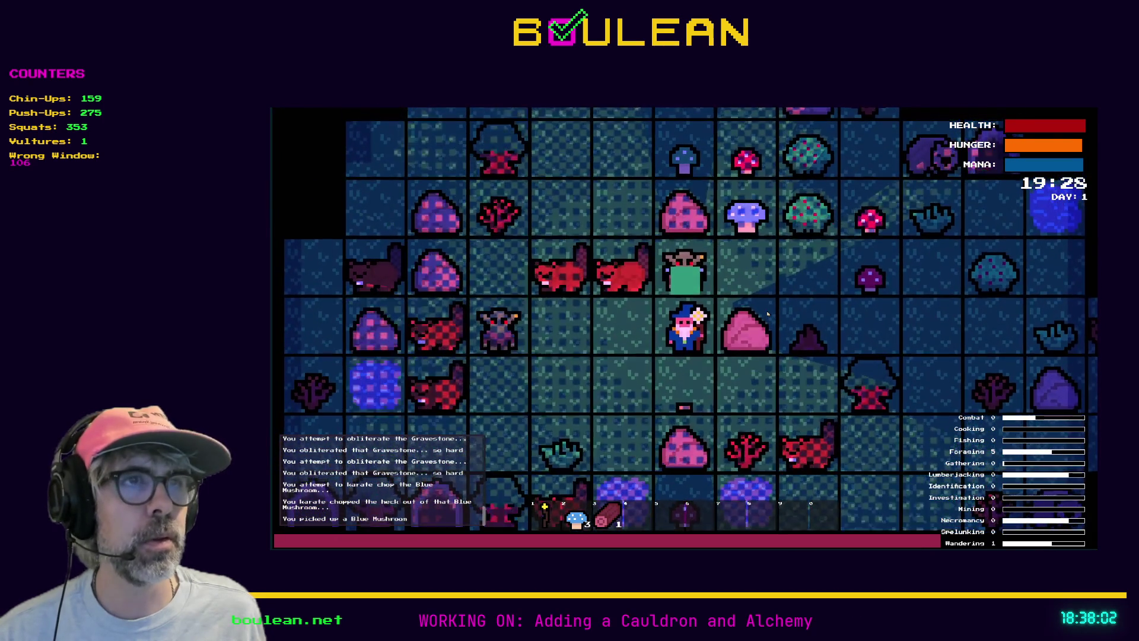
{"action": "key", "text": "Left"}
{"action": "key", "text": "Up"}
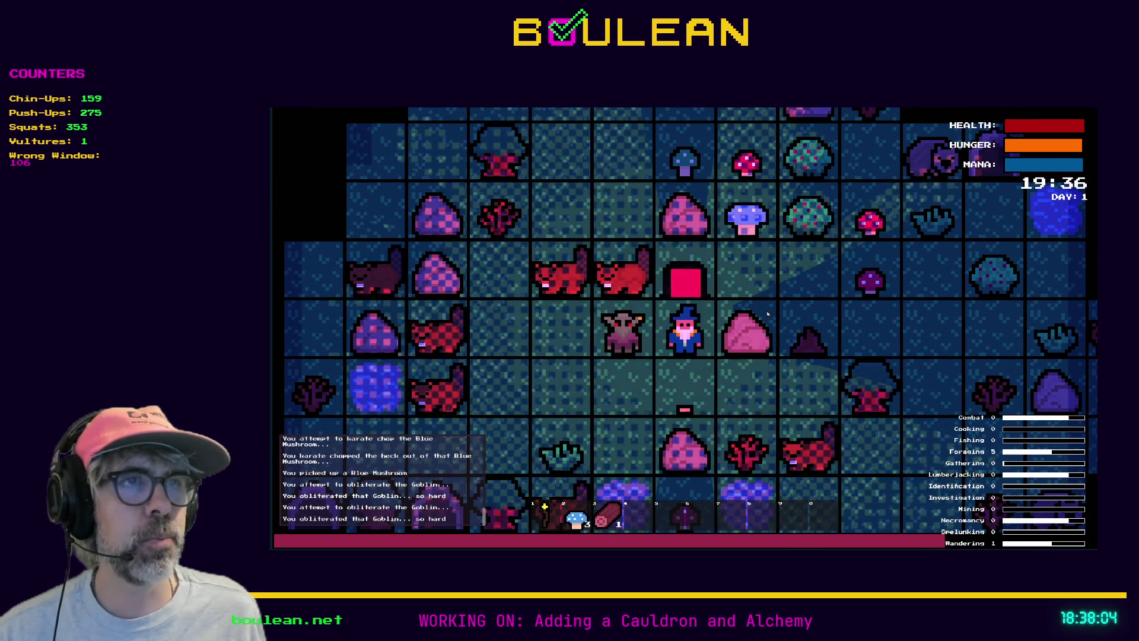
{"action": "key", "text": "Up"}
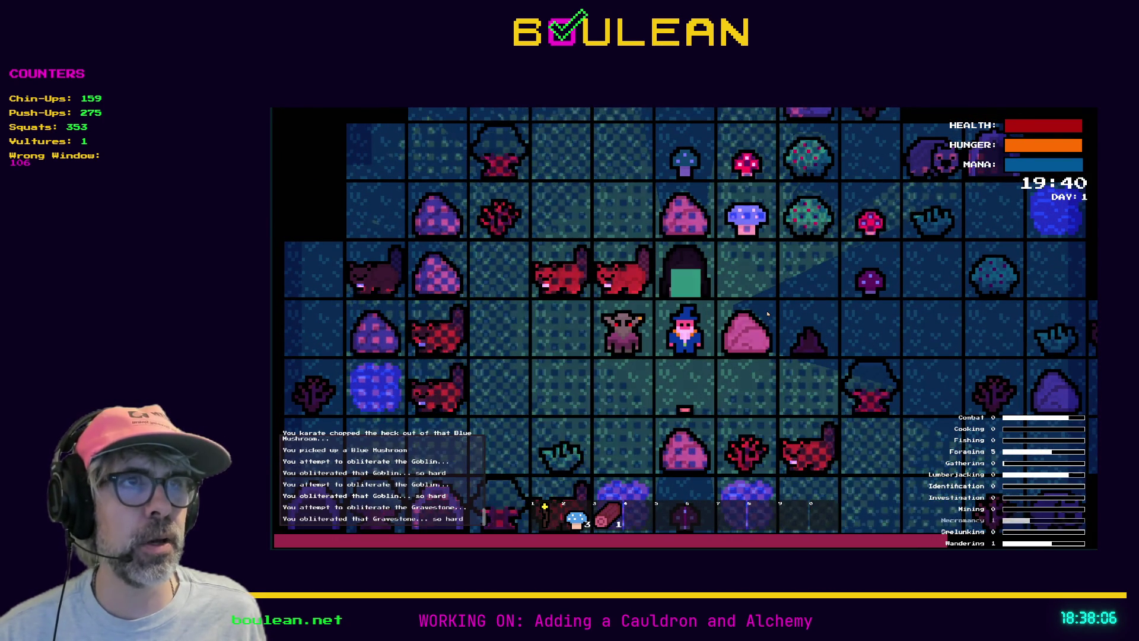
{"action": "key", "text": "Up"}
{"action": "key", "text": "Left"}
{"action": "key", "text": "Left"}
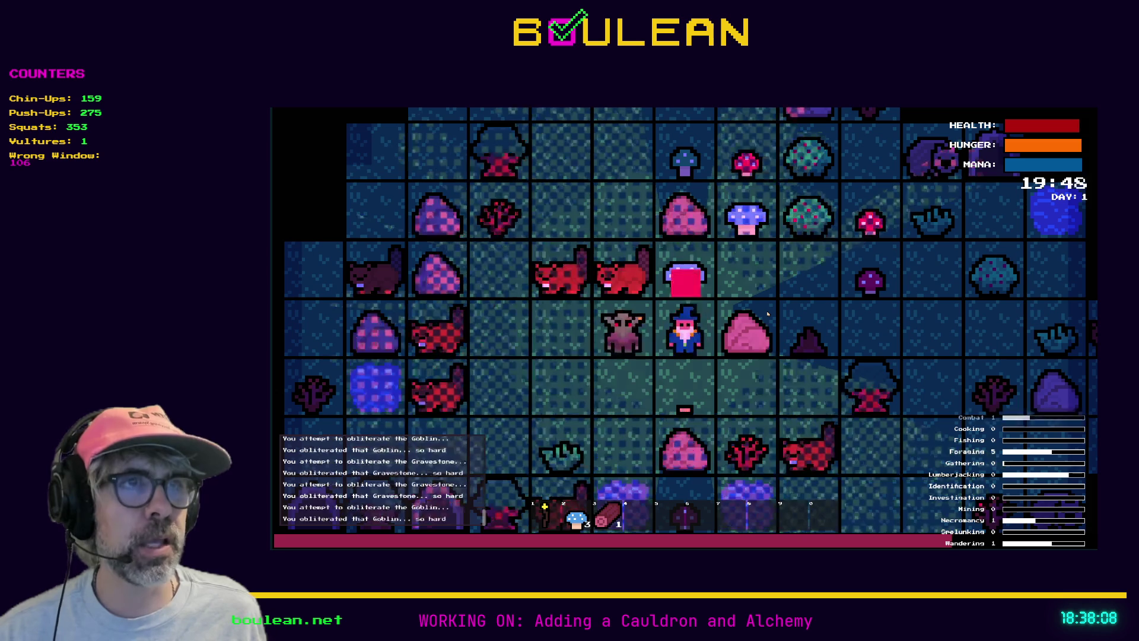
{"action": "key", "text": "Left"}
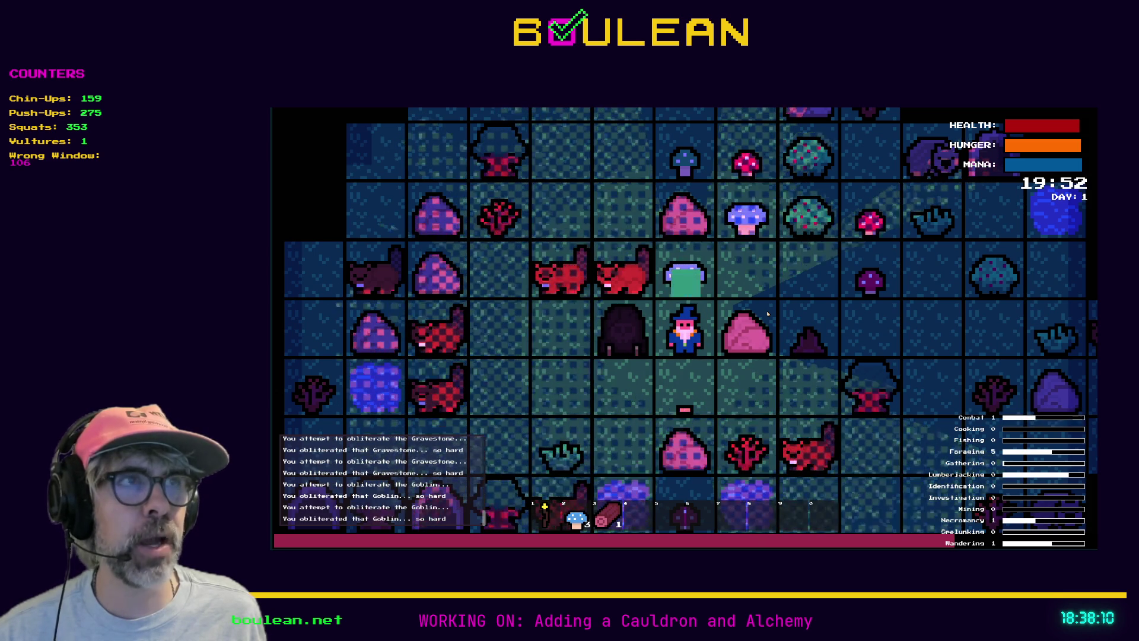
{"action": "key", "text": "Left"}
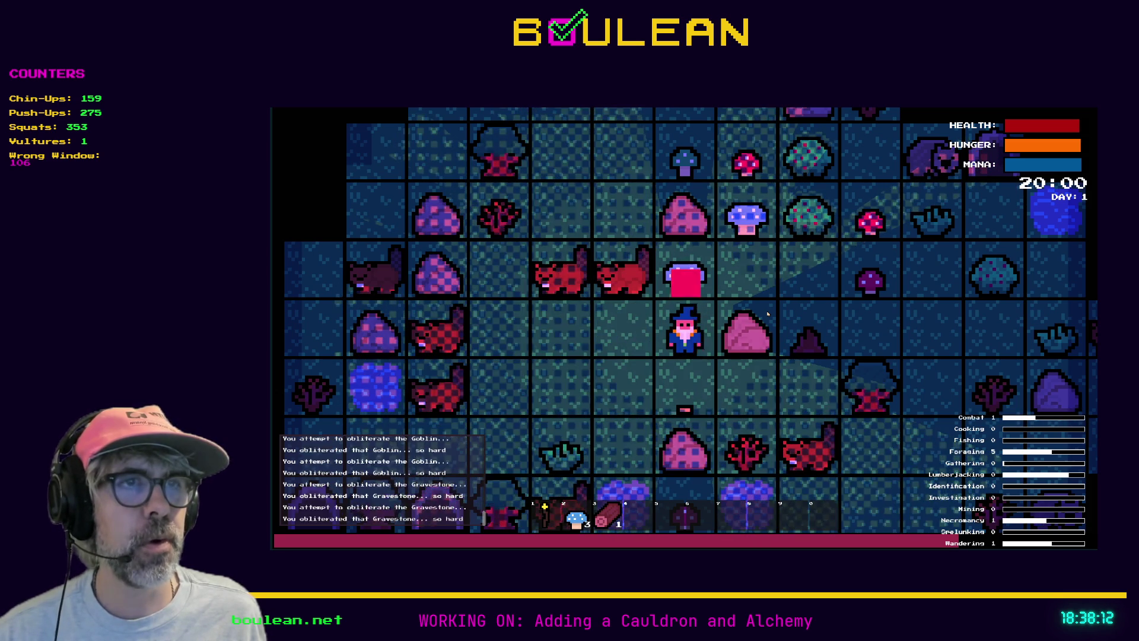
- Walk up and right to the Berry Bush and chop it for a berry
{"action": "key", "text": "Up"}
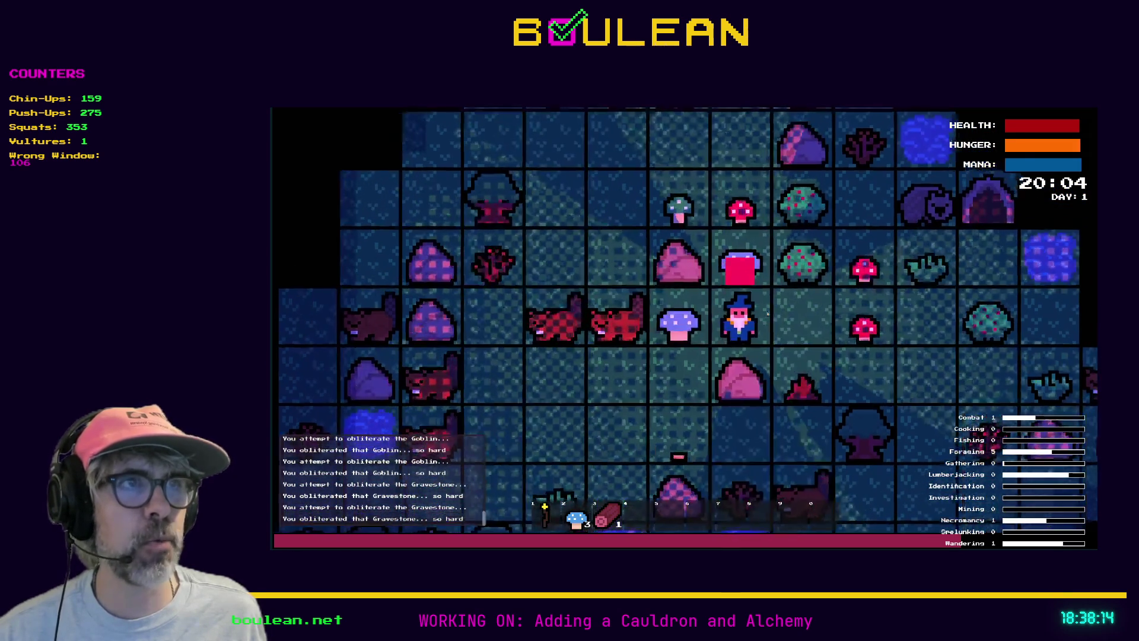
{"action": "key", "text": "Right"}
{"action": "key", "text": "Right"}
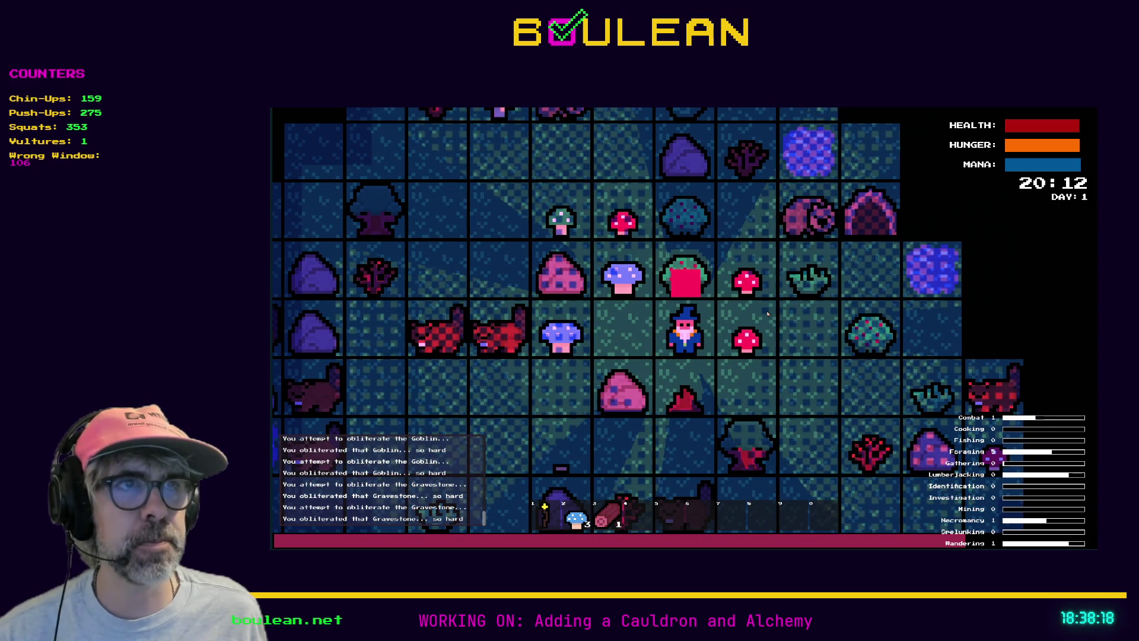
{"action": "key", "text": "Up"}
{"action": "key", "text": "Up"}
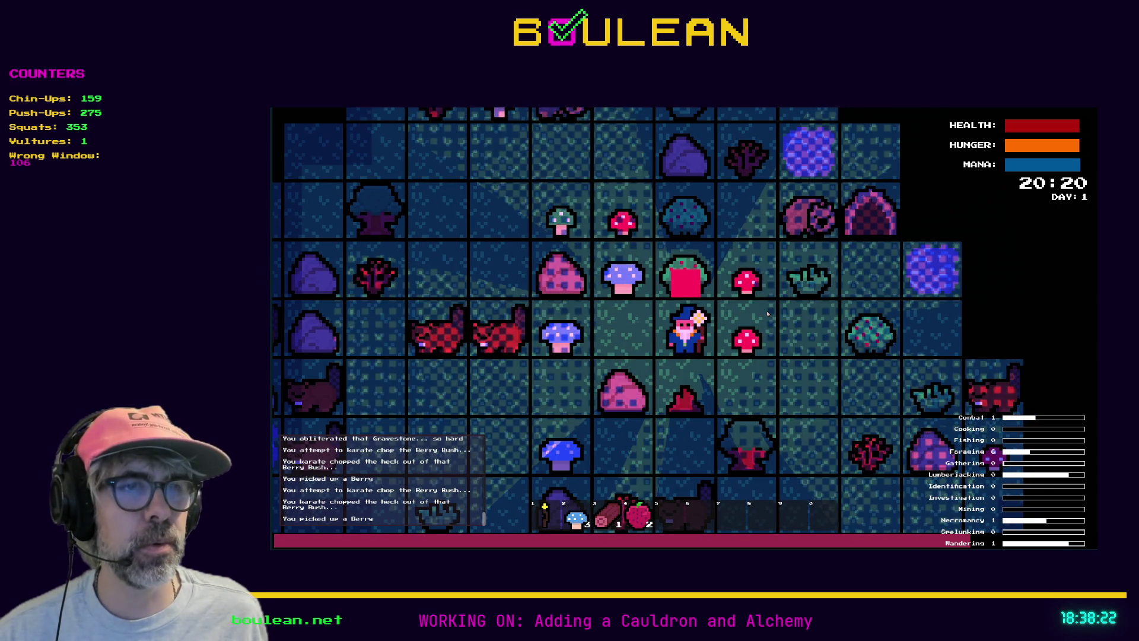
- Harvest several more berries from the Berry Bush with repeated attacks
{"action": "key", "text": "Up"}
{"action": "key", "text": "Up"}
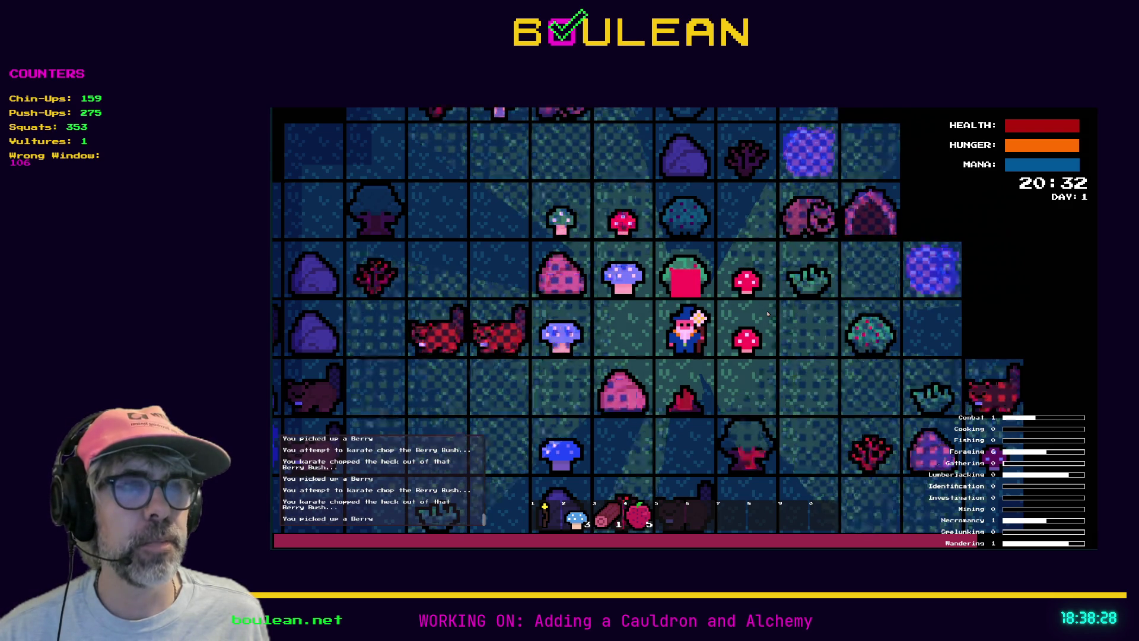
{"action": "key", "text": "Up"}
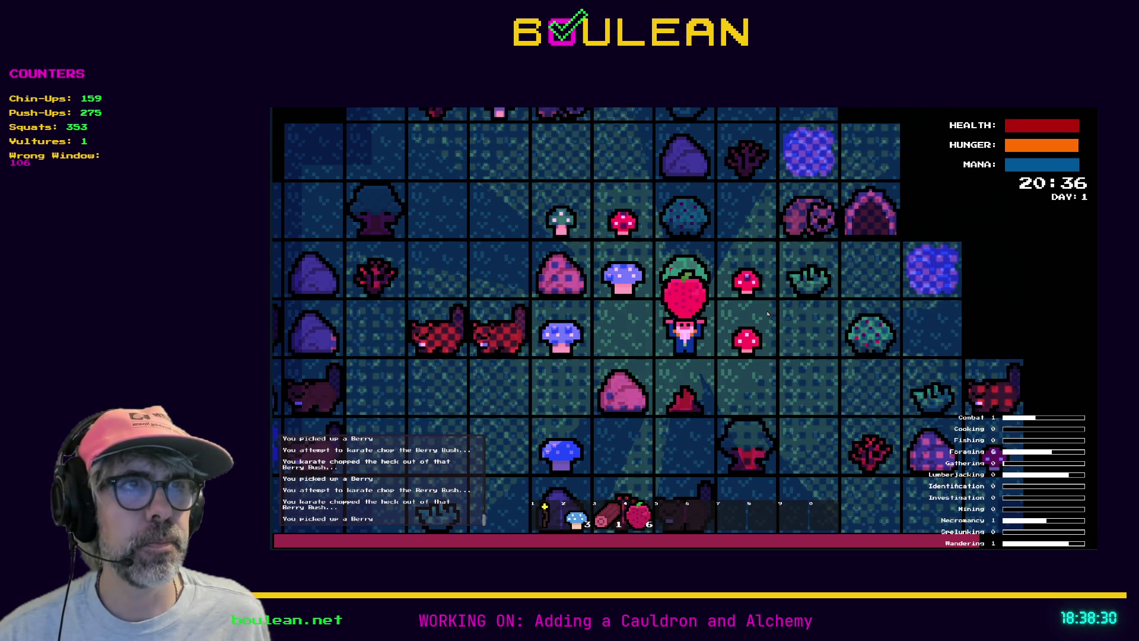
{"action": "key", "text": "Up"}
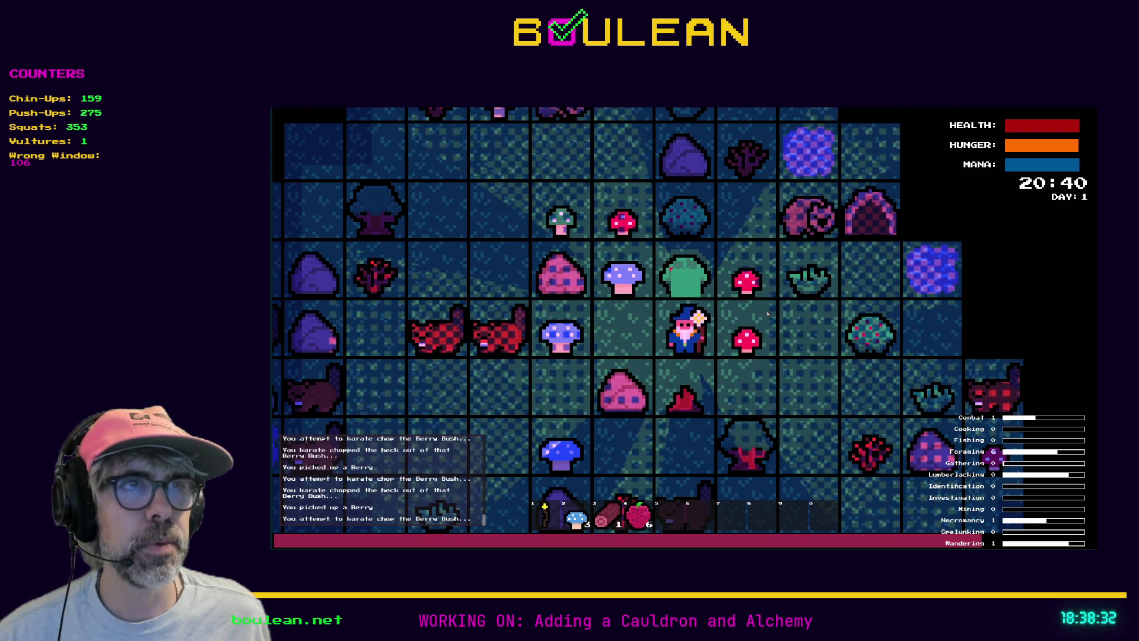
{"action": "key", "text": "Up"}
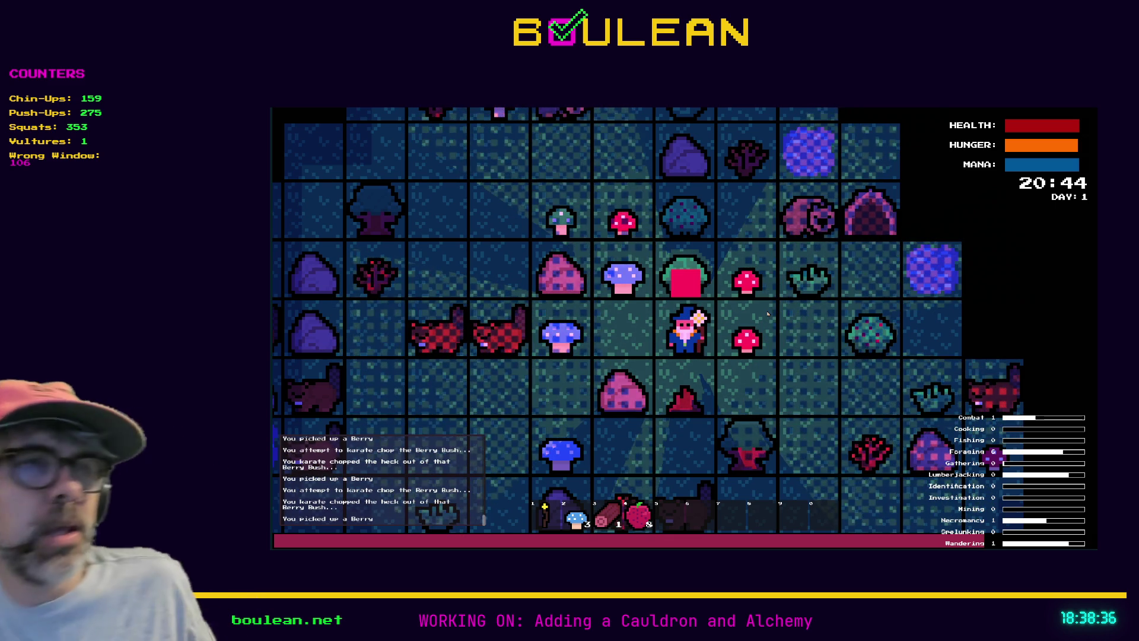
- Walk the wizard down-right and chop the tree below into a Log
{"action": "key", "text": "Left"}
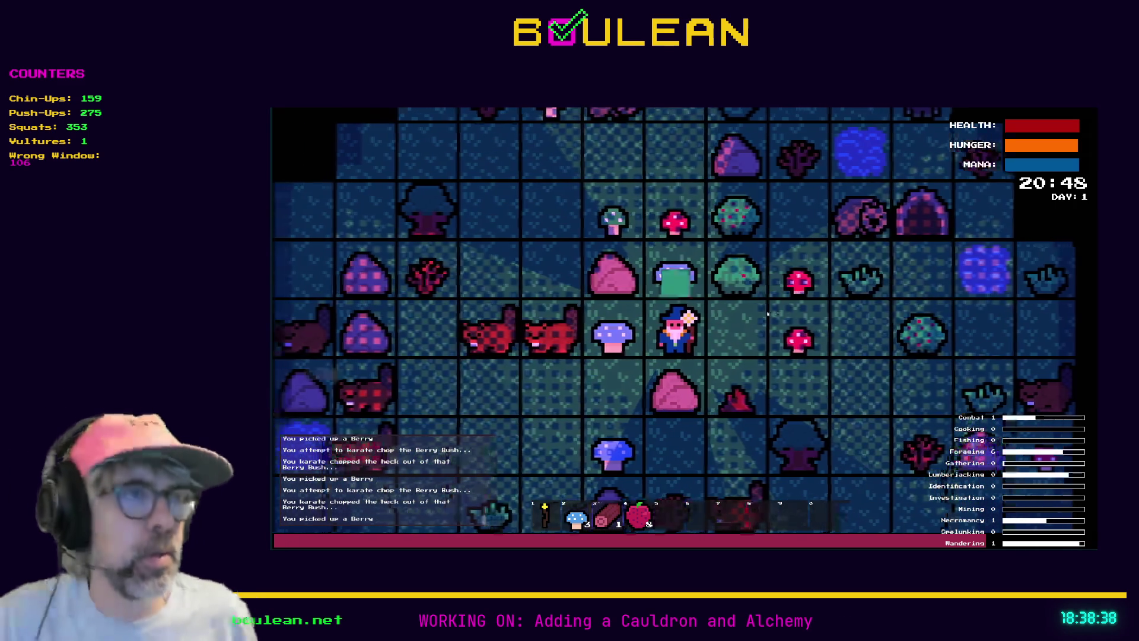
{"action": "key", "text": "Right"}
{"action": "key", "text": "Down"}
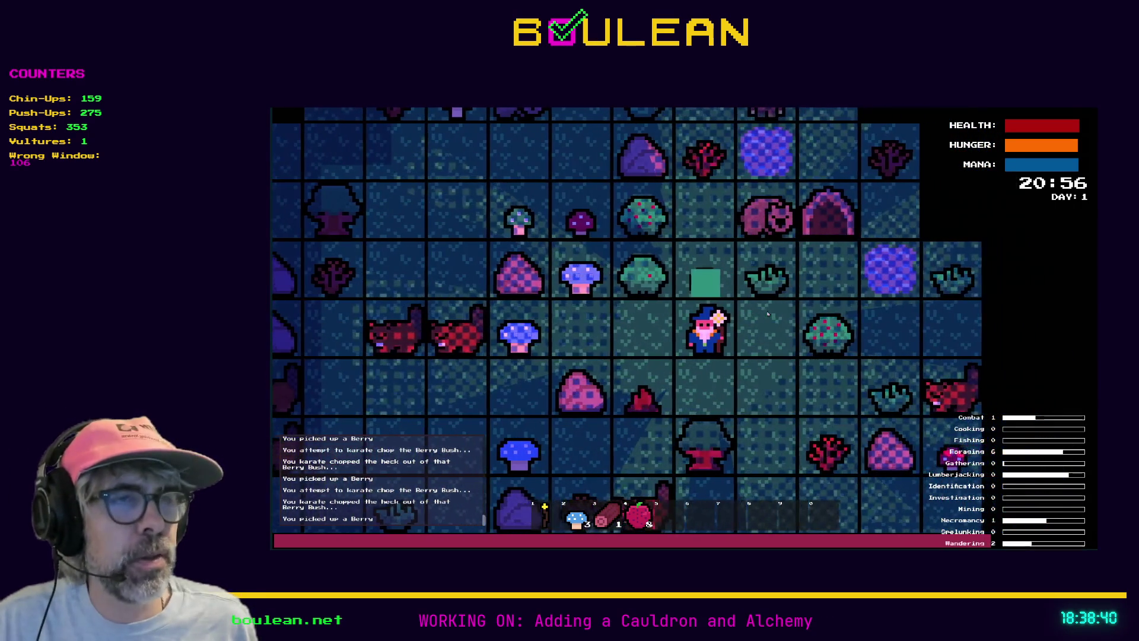
{"action": "key", "text": "Down"}
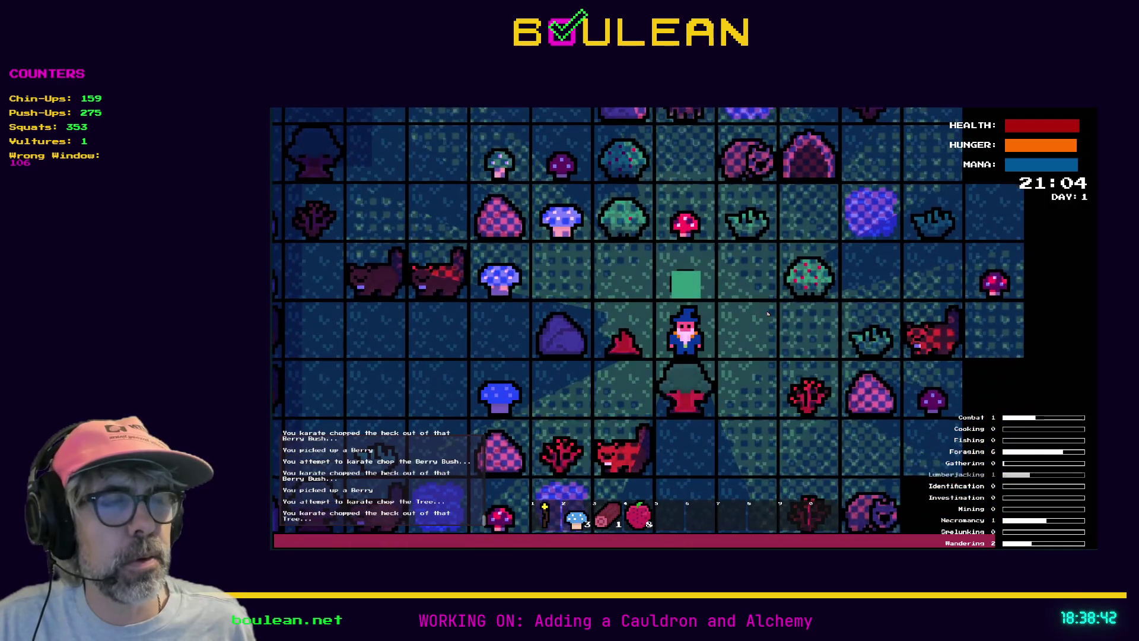
{"action": "key", "text": "Down"}
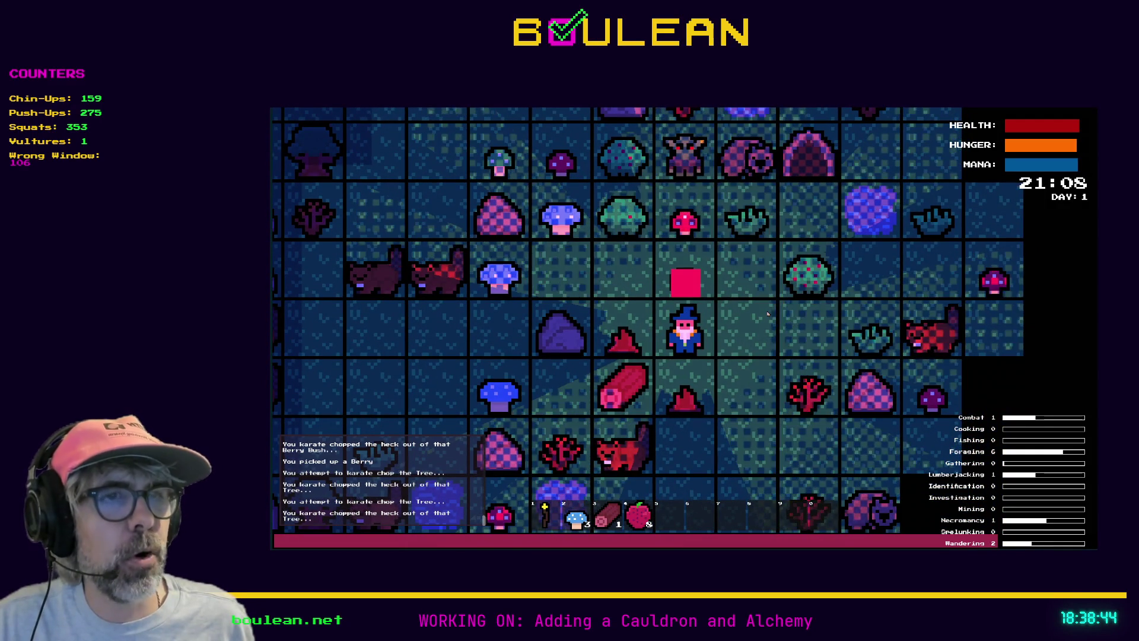
- Move over to the Sapling and chop it for a stick
{"action": "key", "text": "Right"}
{"action": "key", "text": "Down"}
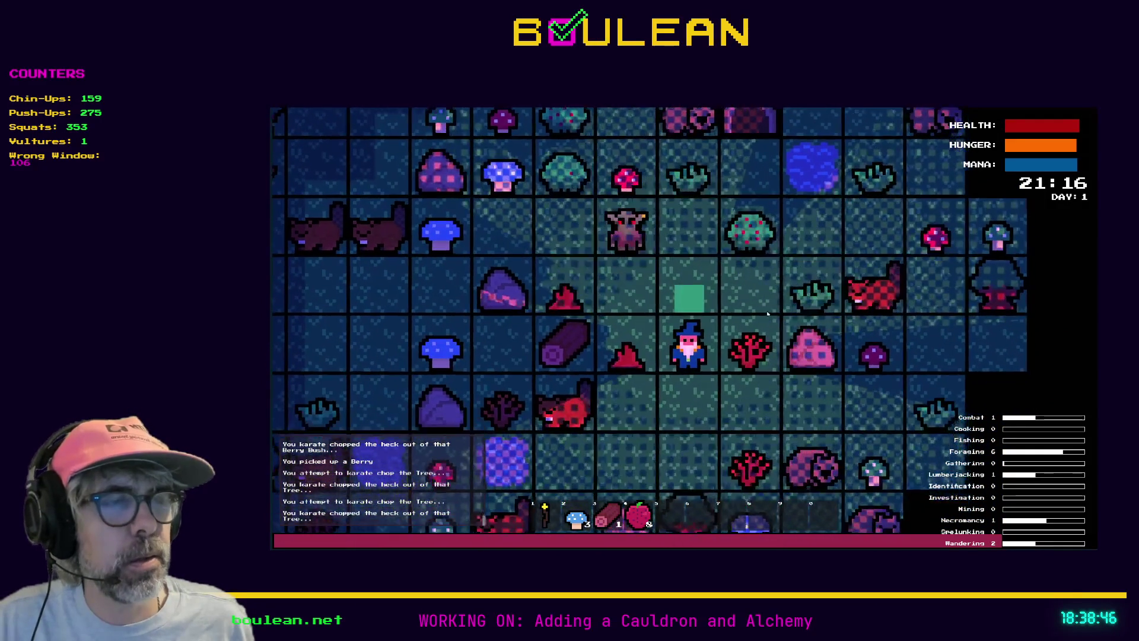
{"action": "key", "text": "Right"}
{"action": "key", "text": "Right"}
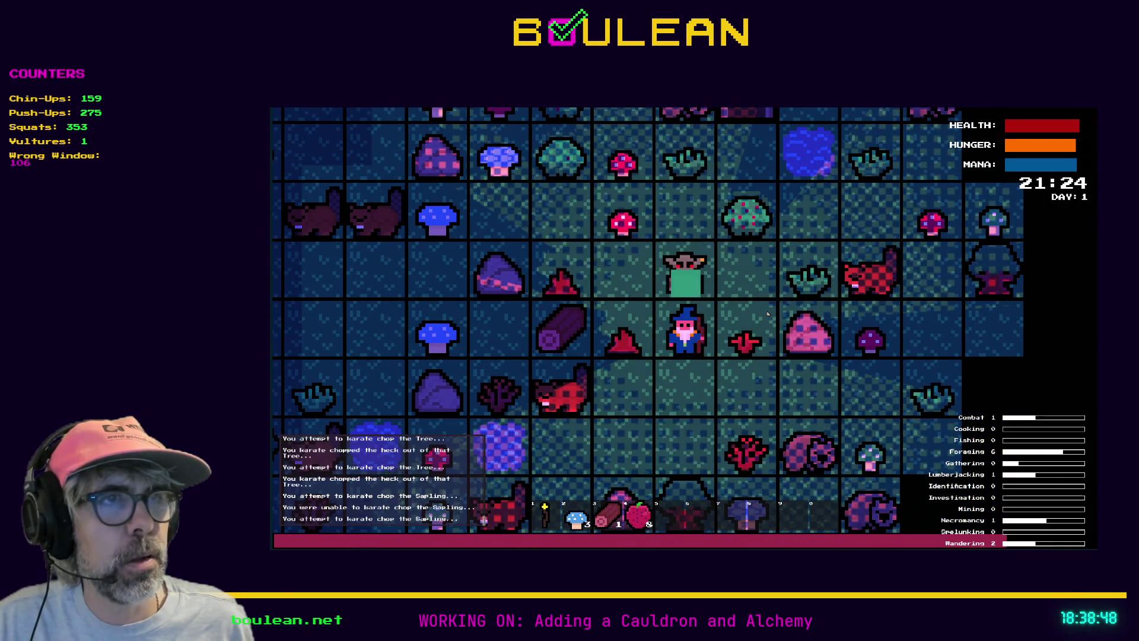
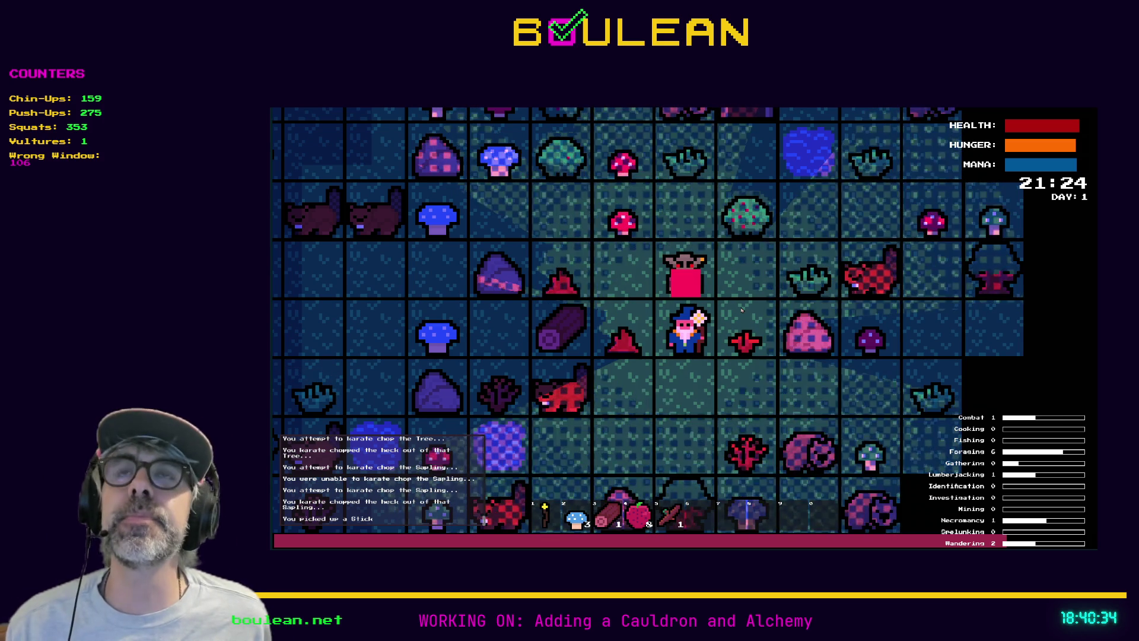
- Stop the running game and bring up the Brave window showing the tavern kitchen image
{"action": "key", "text": "alt+F4"}
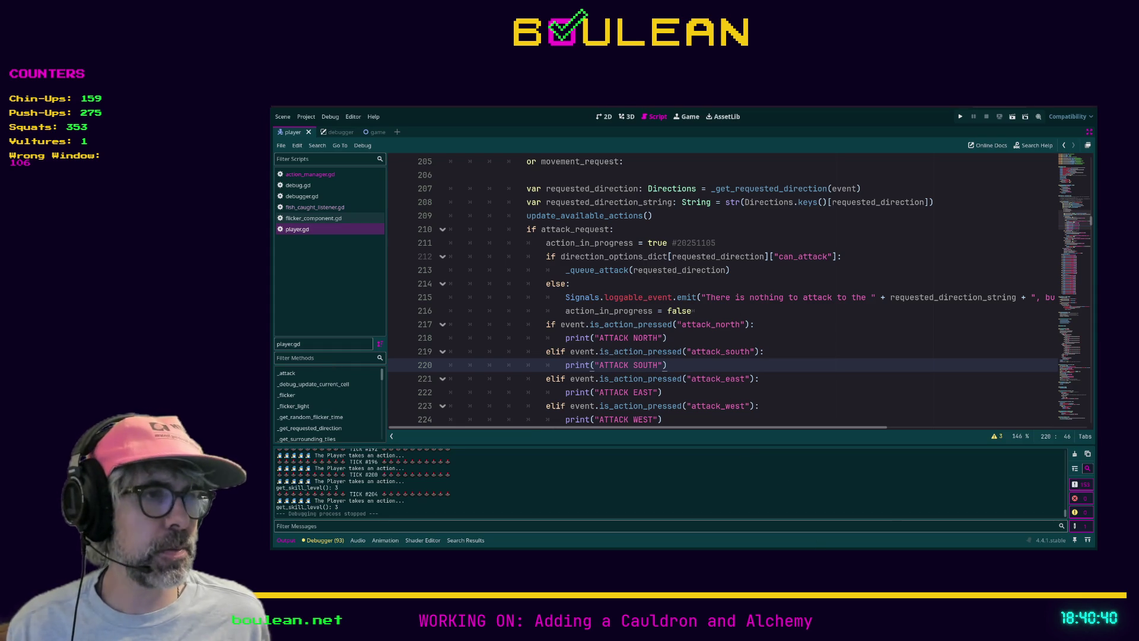
{"action": "key", "text": "alt+Tab"}
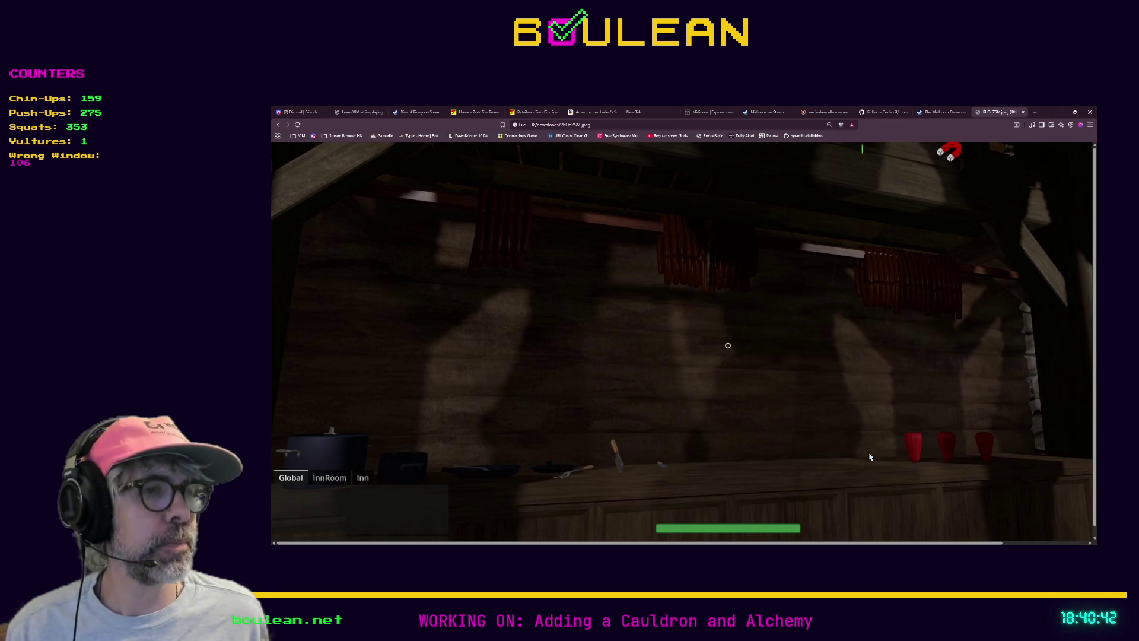
- Load the pasted Twitch clip link from the stream in a new Brave tab
{"action": "left_click", "coordinate": [1035, 112]}
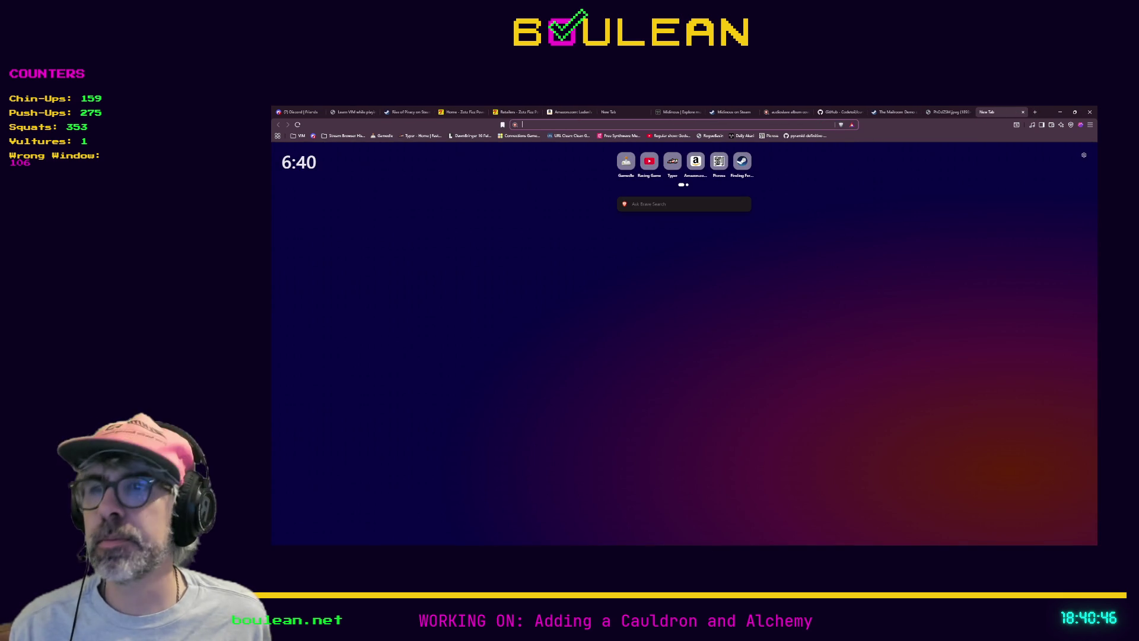
{"action": "key", "text": "alt+Tab"}
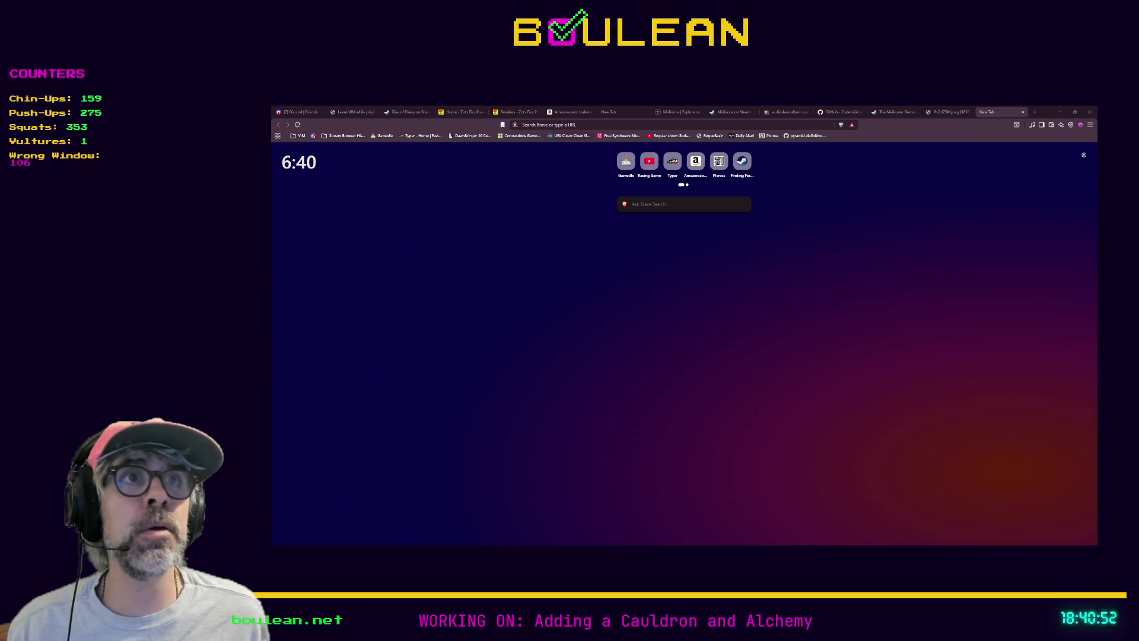
{"action": "left_click", "coordinate": [581, 124]}
{"action": "key", "text": "ctrl+v"}
{"action": "key", "text": "Return"}
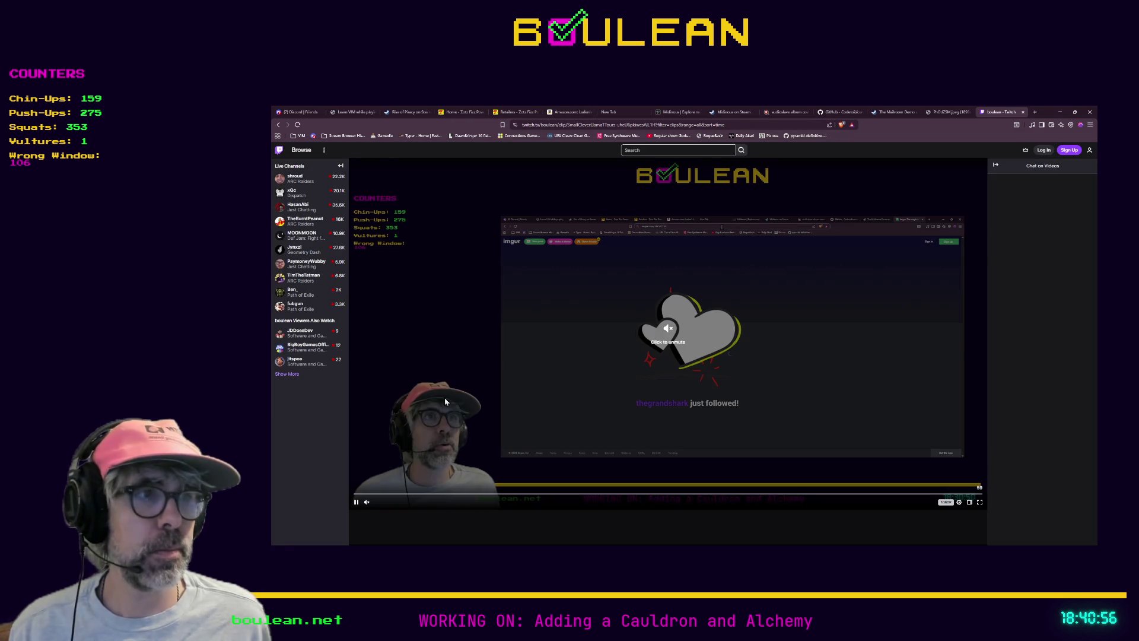
- Unmute and watch the Twitch clip to its end, then minimize Brave to reveal player.gd
{"action": "left_click", "coordinate": [367, 502]}
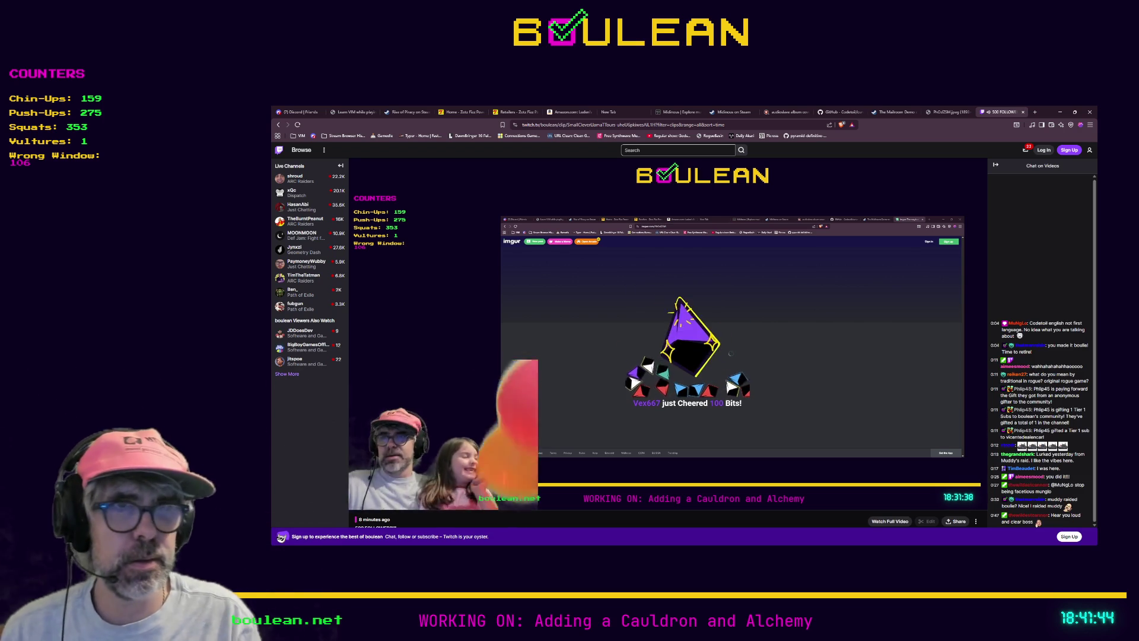
{"action": "mouse_move", "coordinate": [473, 349]}
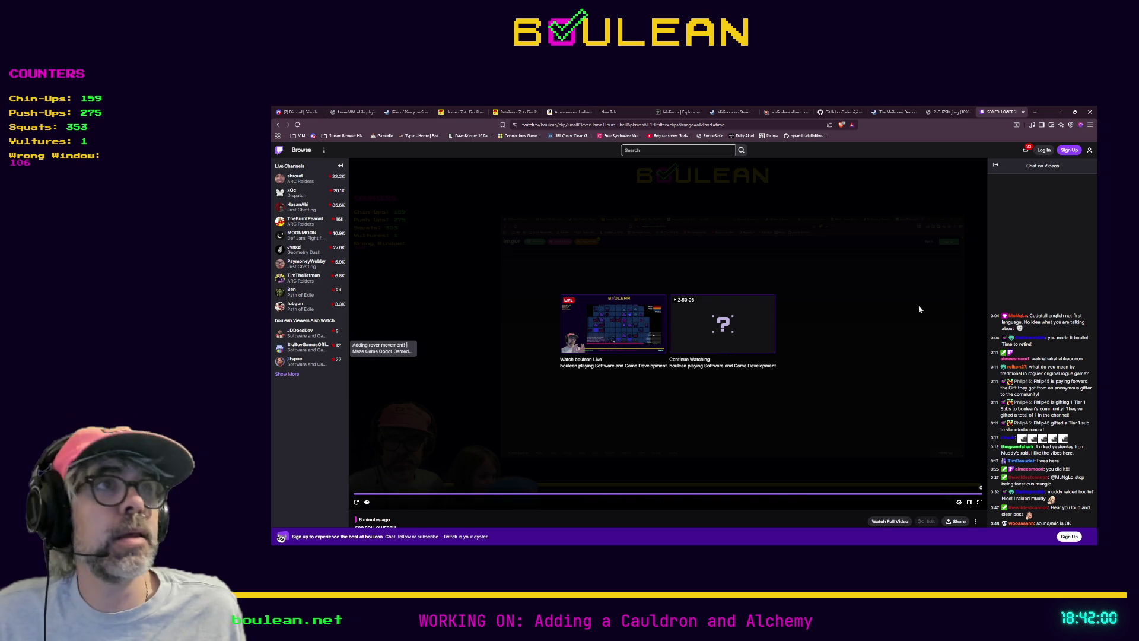
{"action": "left_click", "coordinate": [1061, 111]}
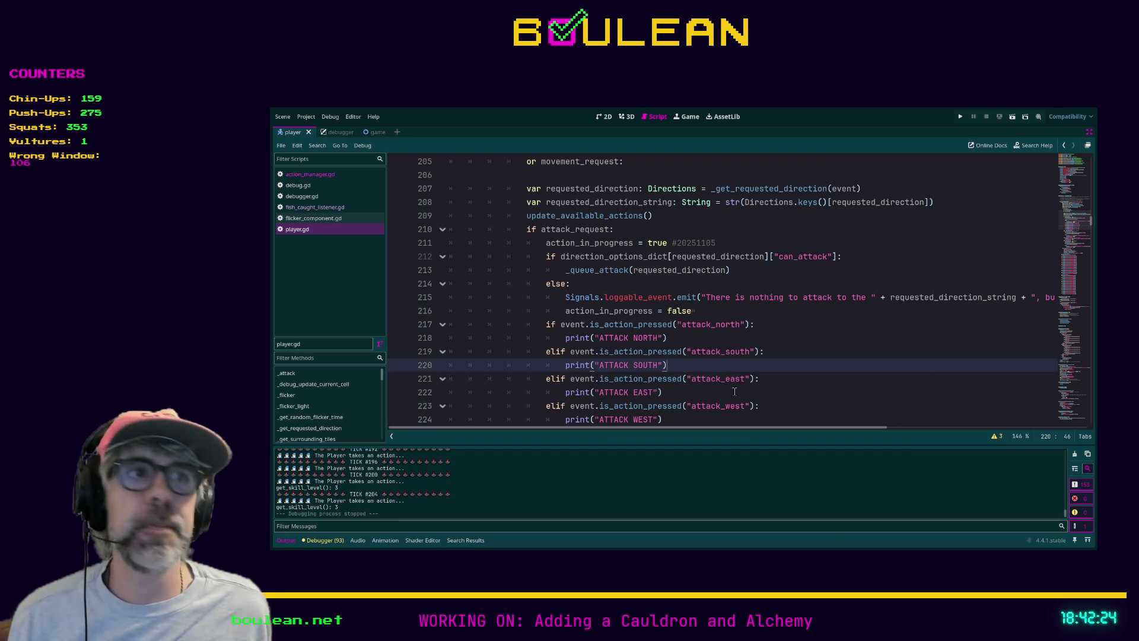
- Review the action_in_progress reset and ATTACK NORTH print on lines 216–218, then rerun the game
{"action": "left_click", "coordinate": [974, 311]}
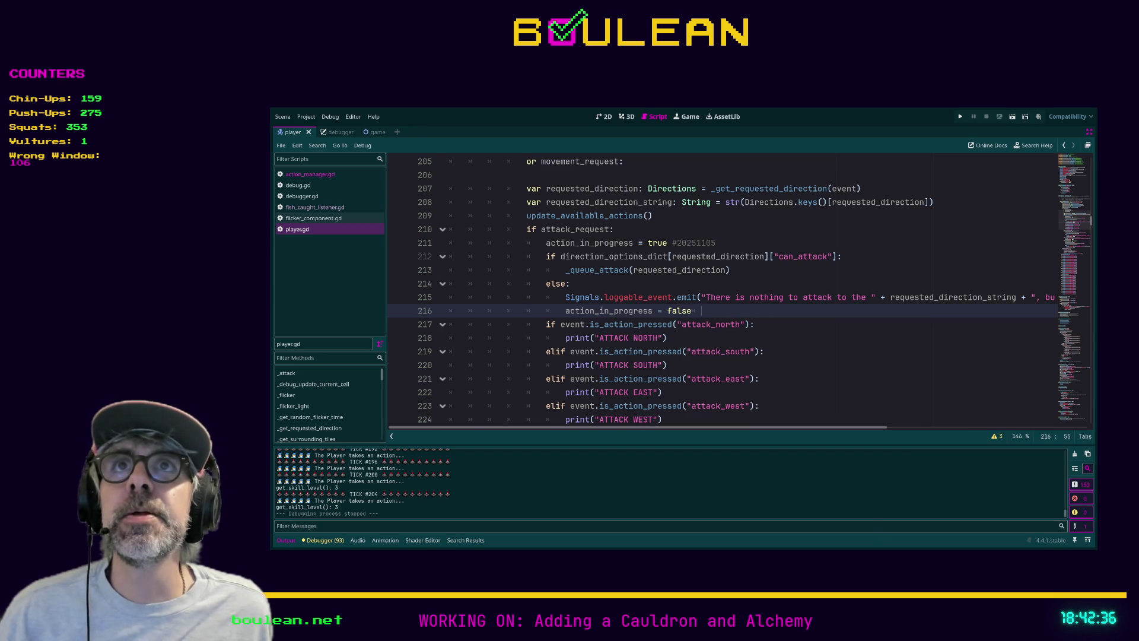
{"action": "left_click", "coordinate": [783, 342]}
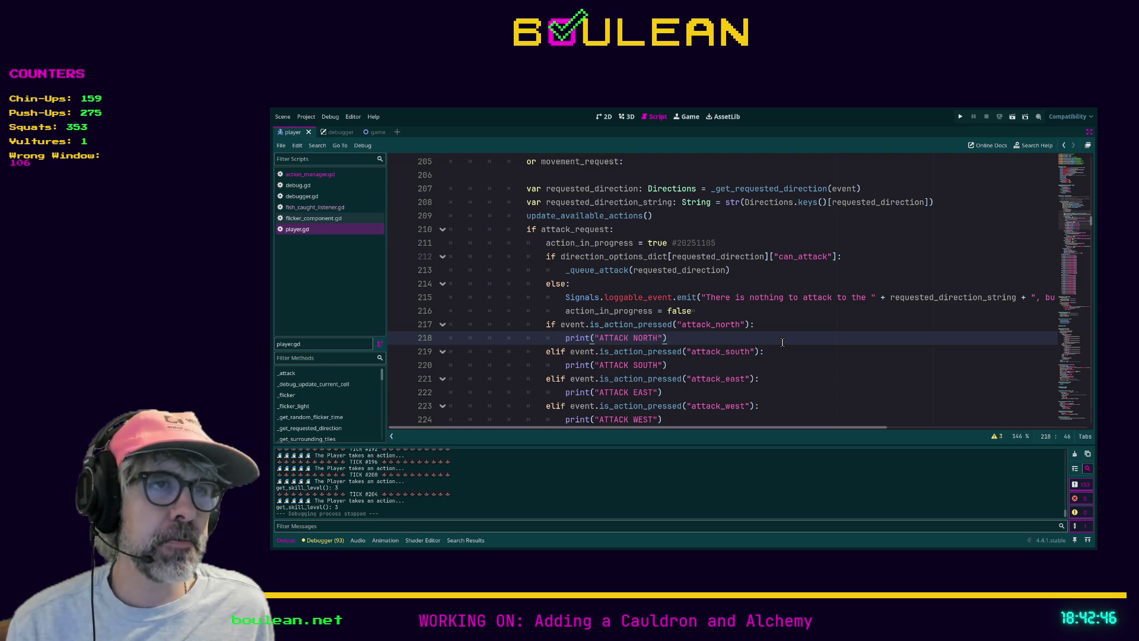
{"action": "key", "text": "F5"}
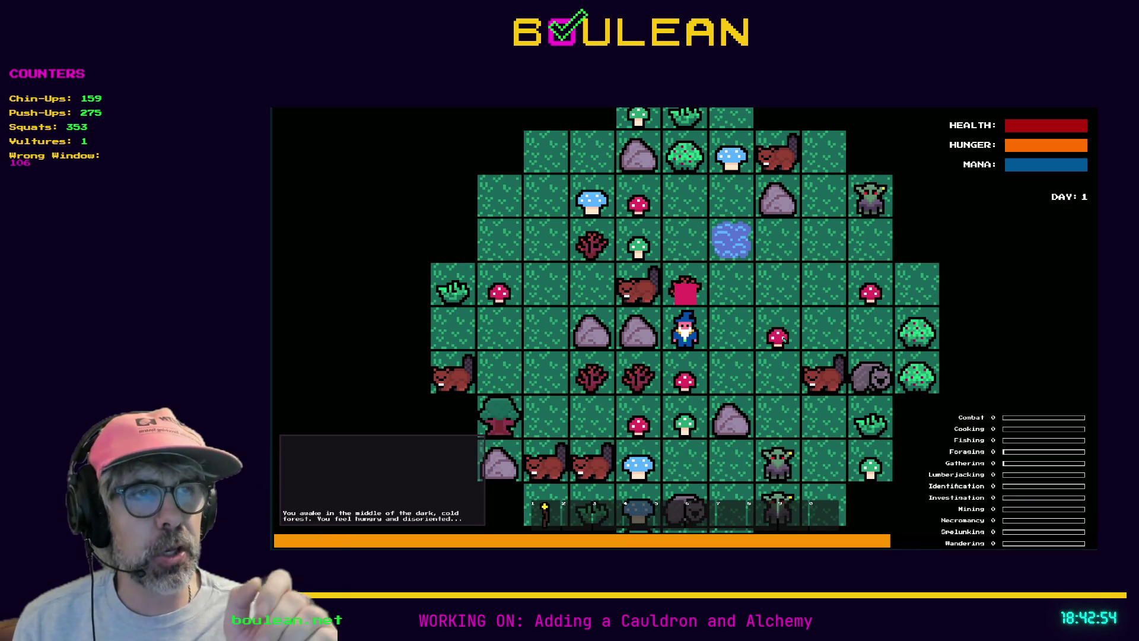
- Chop and collect the red mushrooms below and east of the wizard
{"action": "key", "text": "Down"}
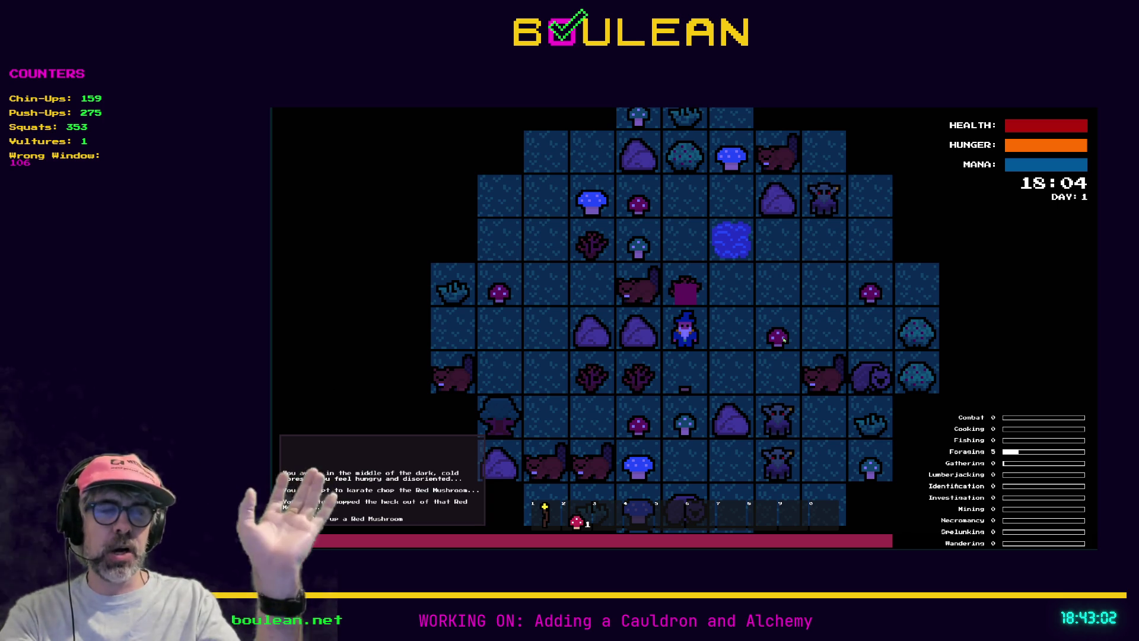
{"action": "key", "text": "Right"}
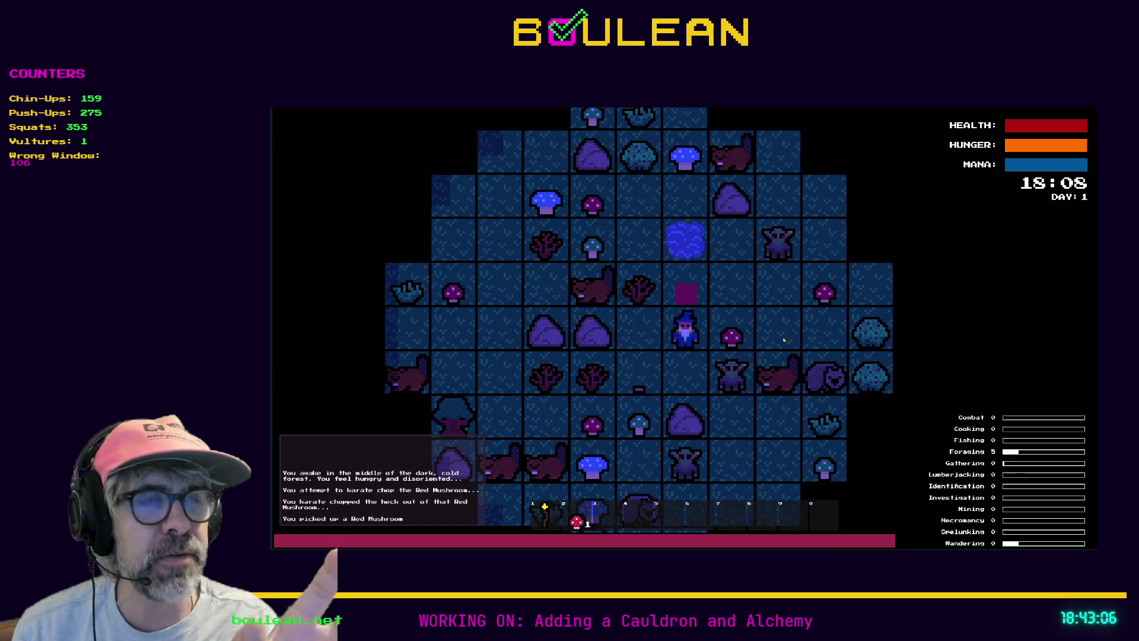
{"action": "key", "text": "Right"}
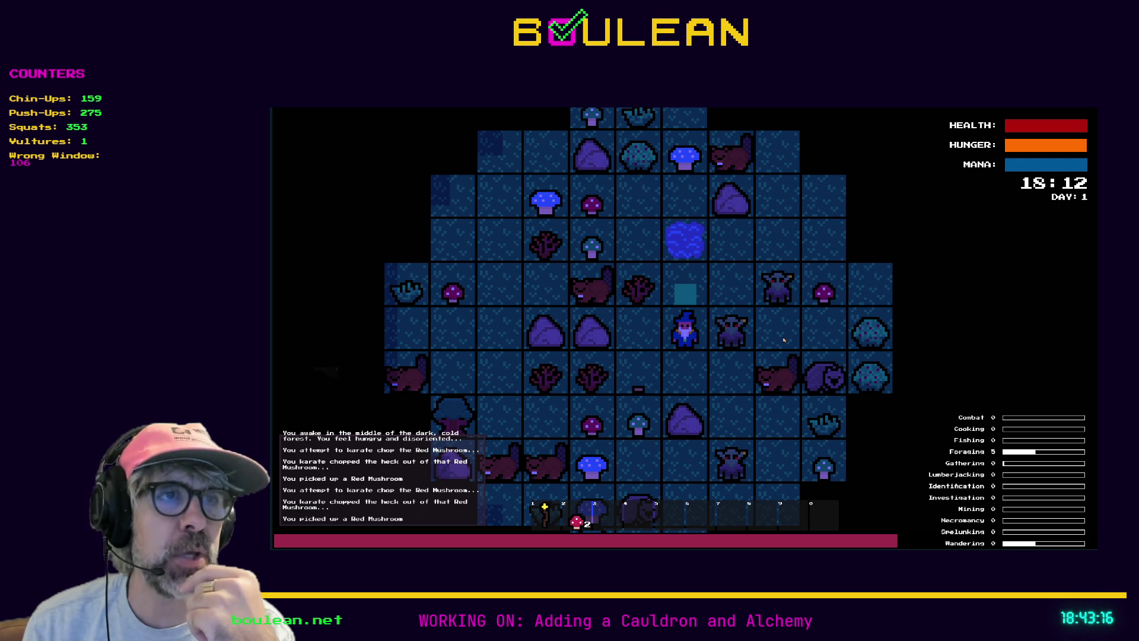
{"action": "key", "text": "Left"}
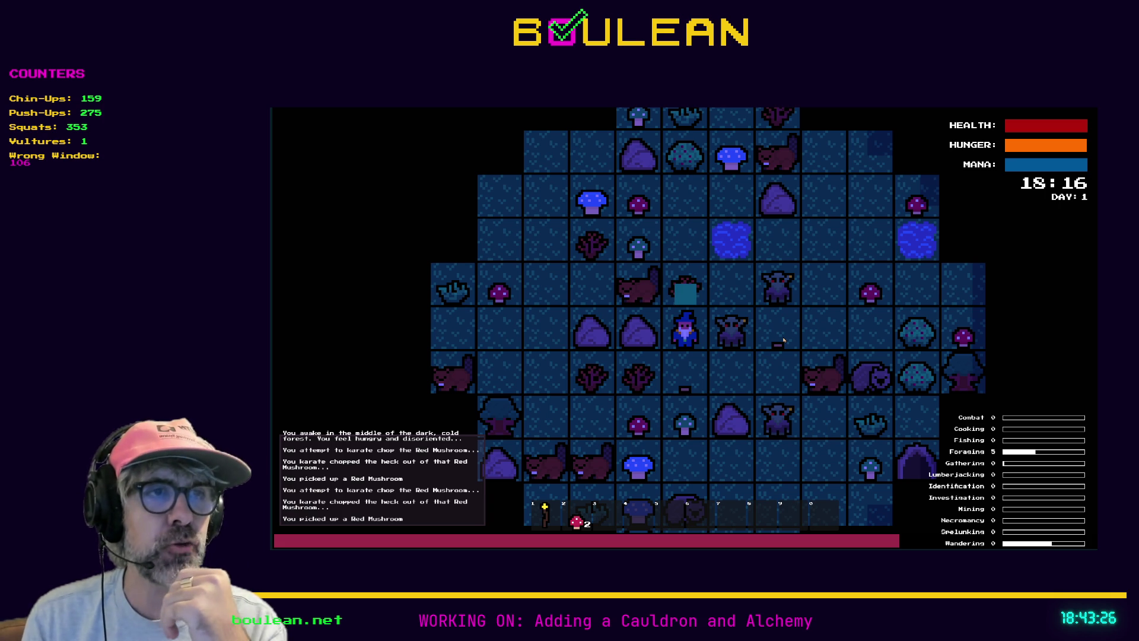
- Attack the goblins, destroy the gravestone, collect the Soul, then stop the test run
{"action": "key", "text": "Down"}
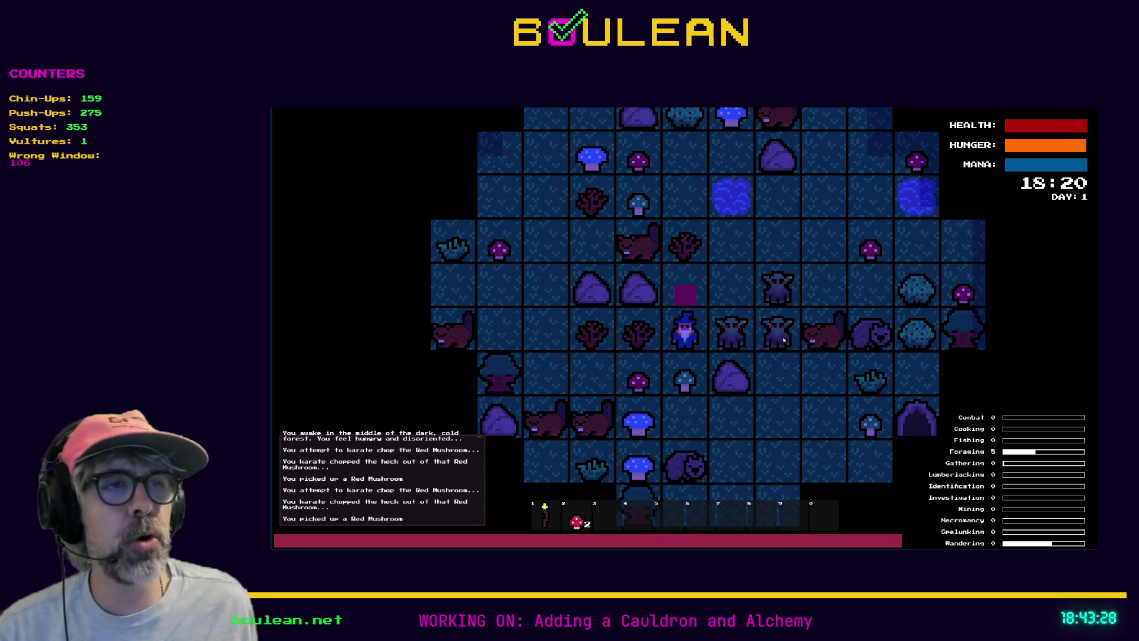
{"action": "key", "text": "Right"}
{"action": "key", "text": "Right"}
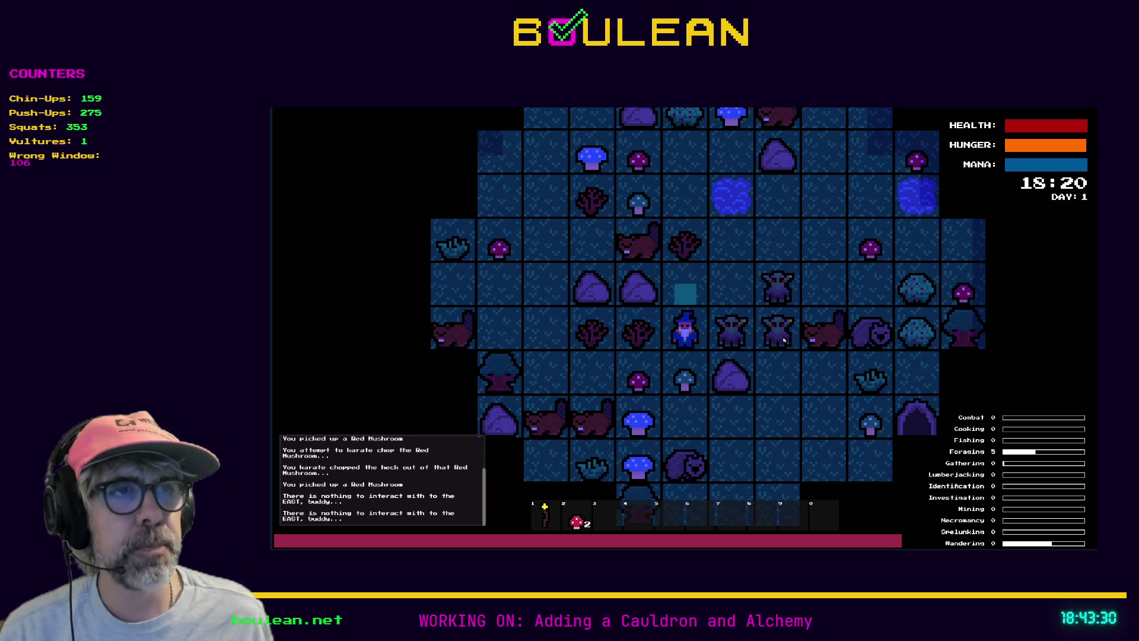
{"action": "key", "text": "Right"}
{"action": "key", "text": "Right"}
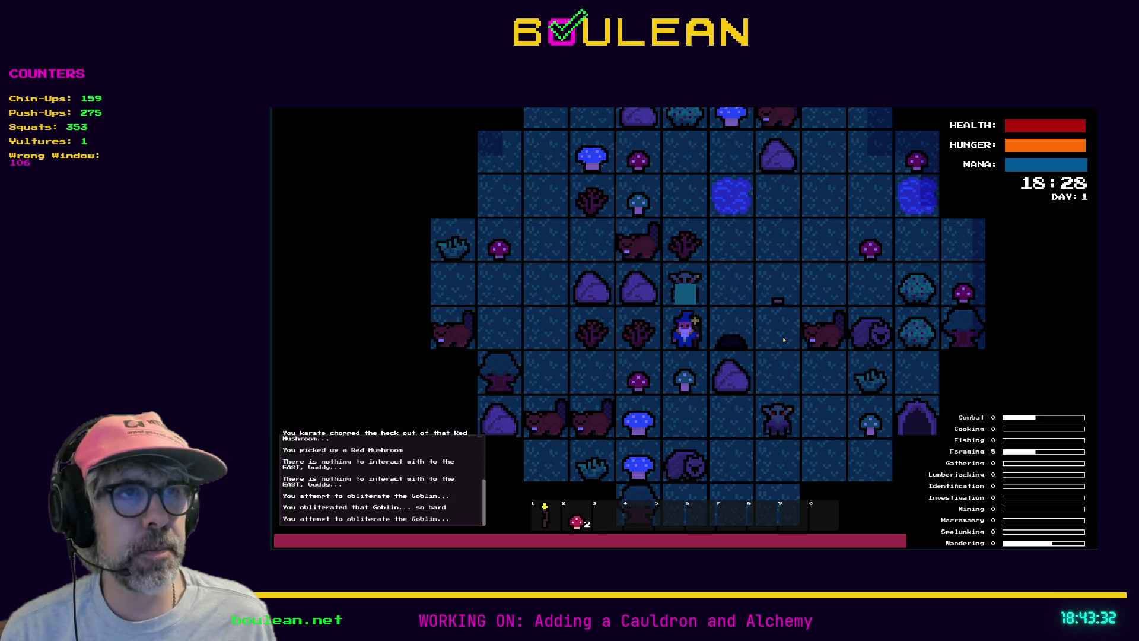
{"action": "key", "text": "Right"}
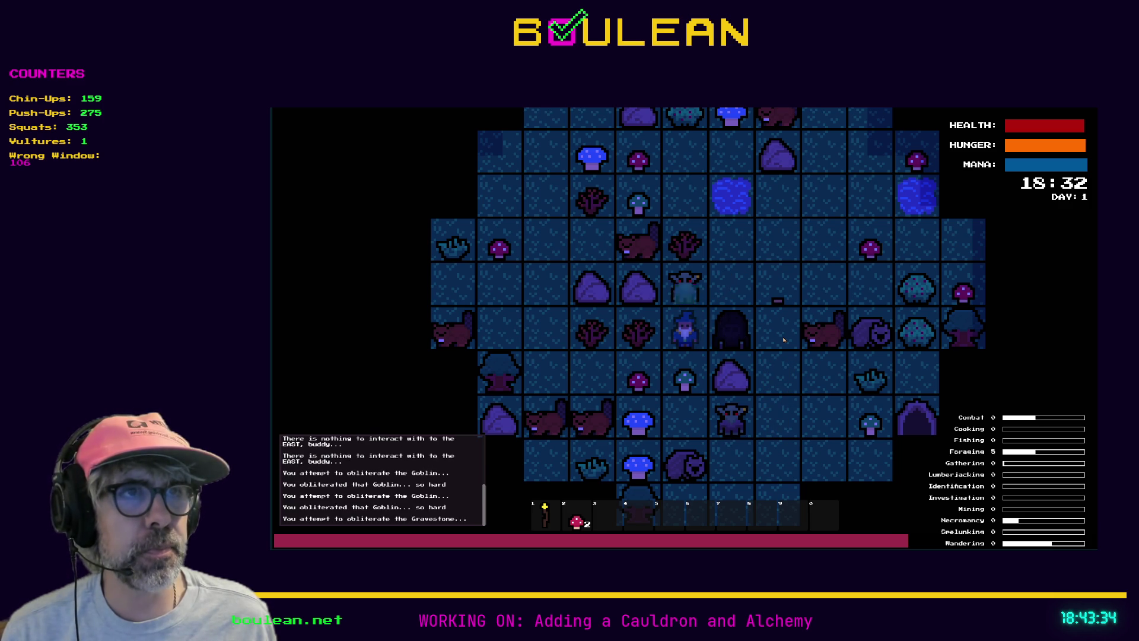
{"action": "key", "text": "Right"}
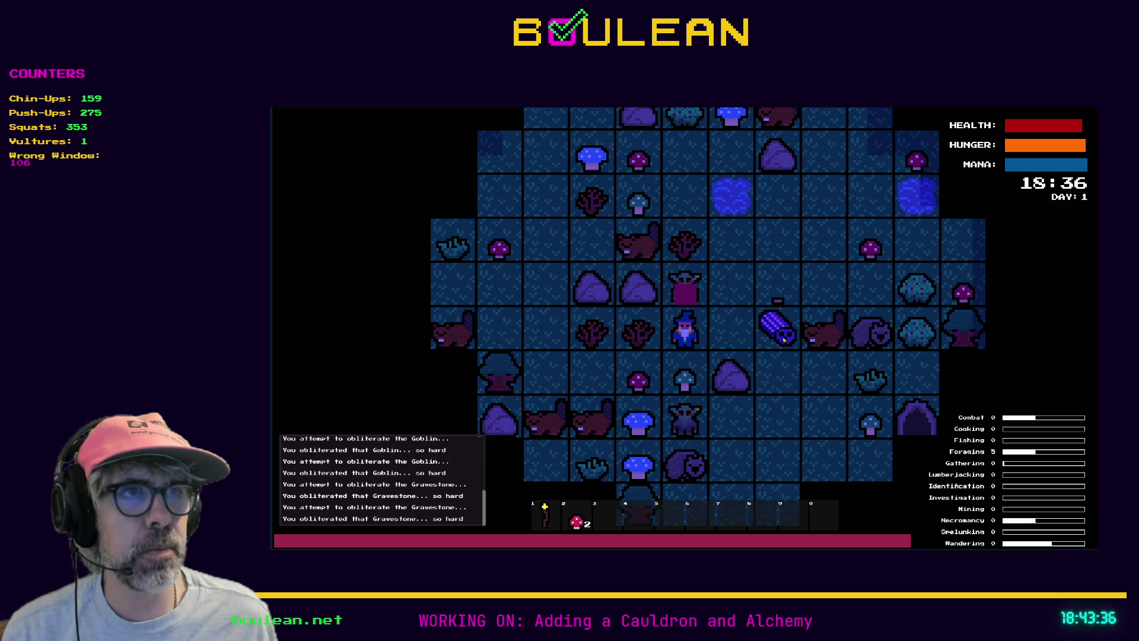
{"action": "key", "text": "Right"}
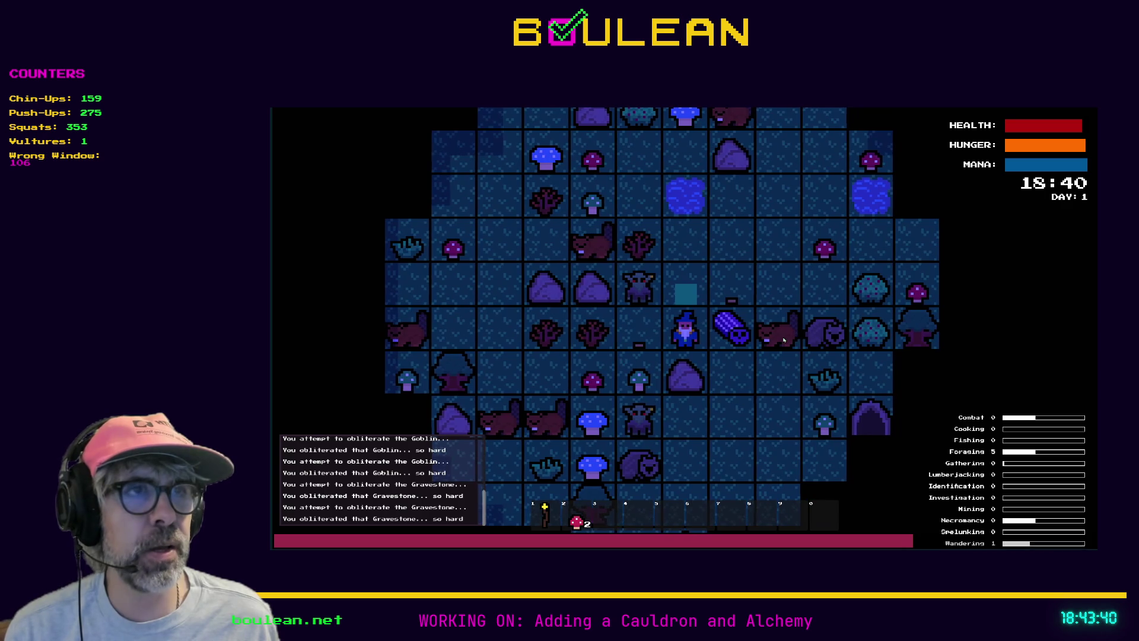
{"action": "key", "text": "Right"}
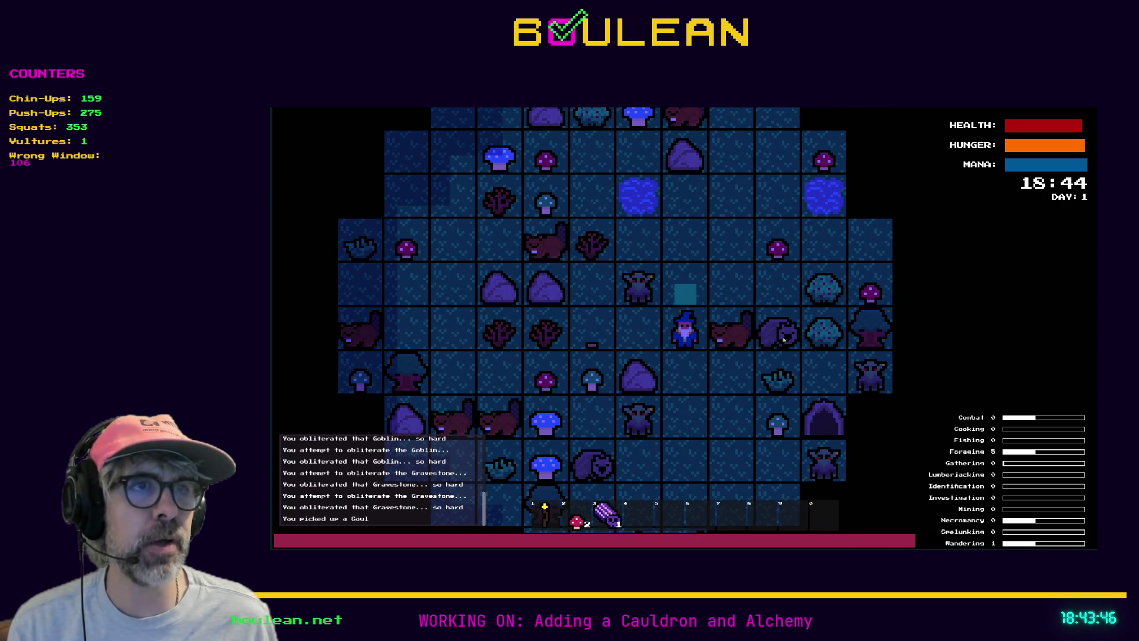
{"action": "key", "text": "Left"}
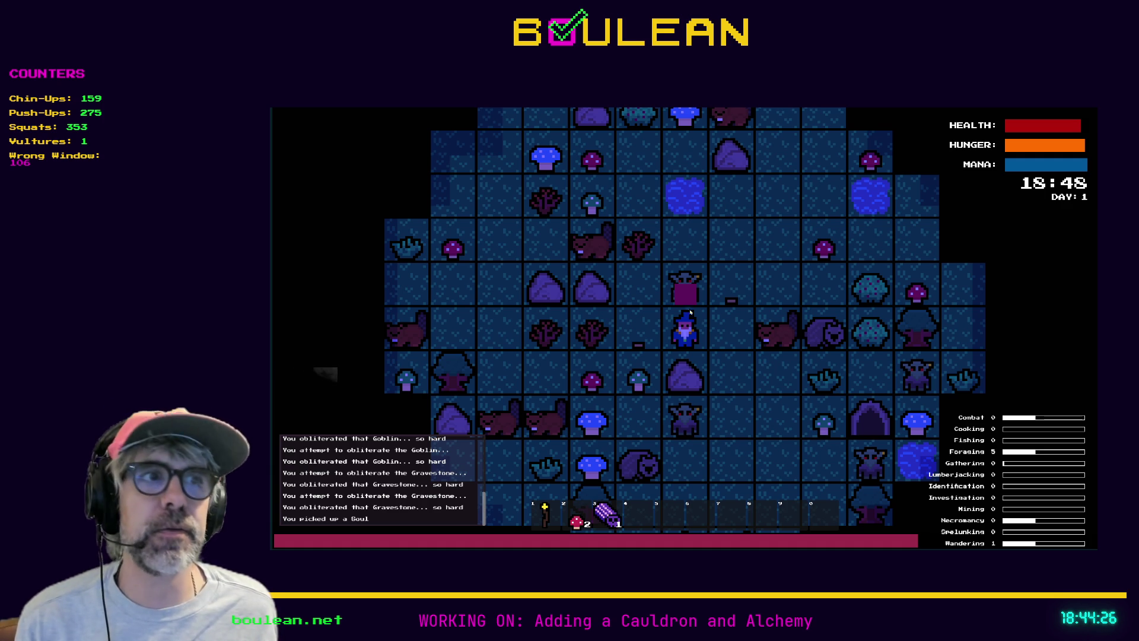
{"action": "key", "text": "F8"}
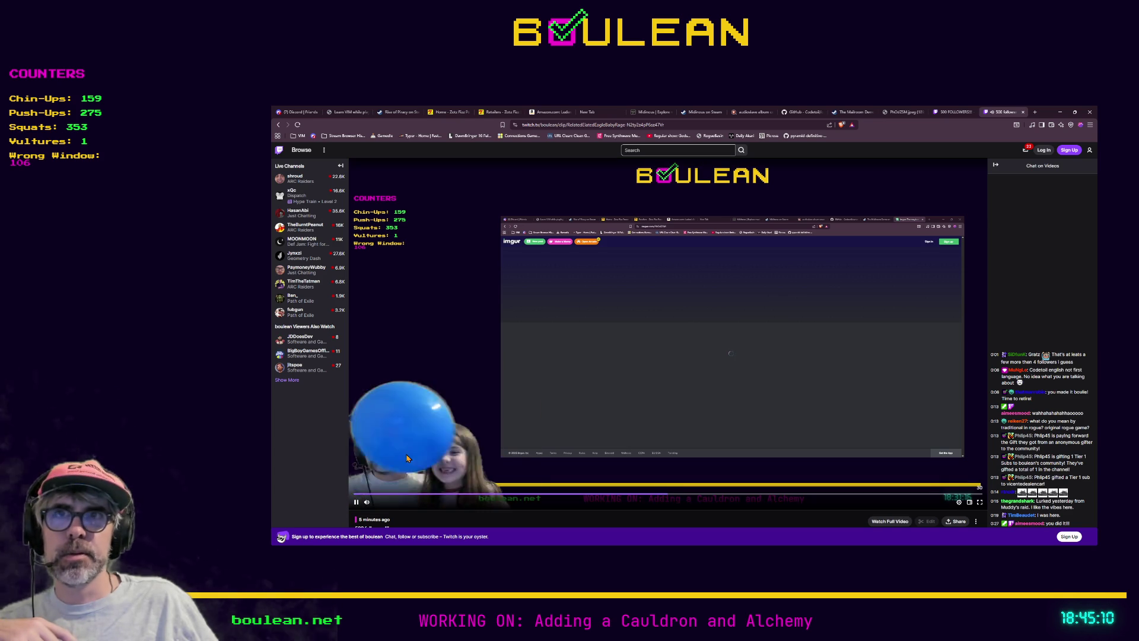
- Let the Wrong Window redemption clip finish and close it, leaving the stream background
{"action": "mouse_move", "coordinate": [412, 458]}
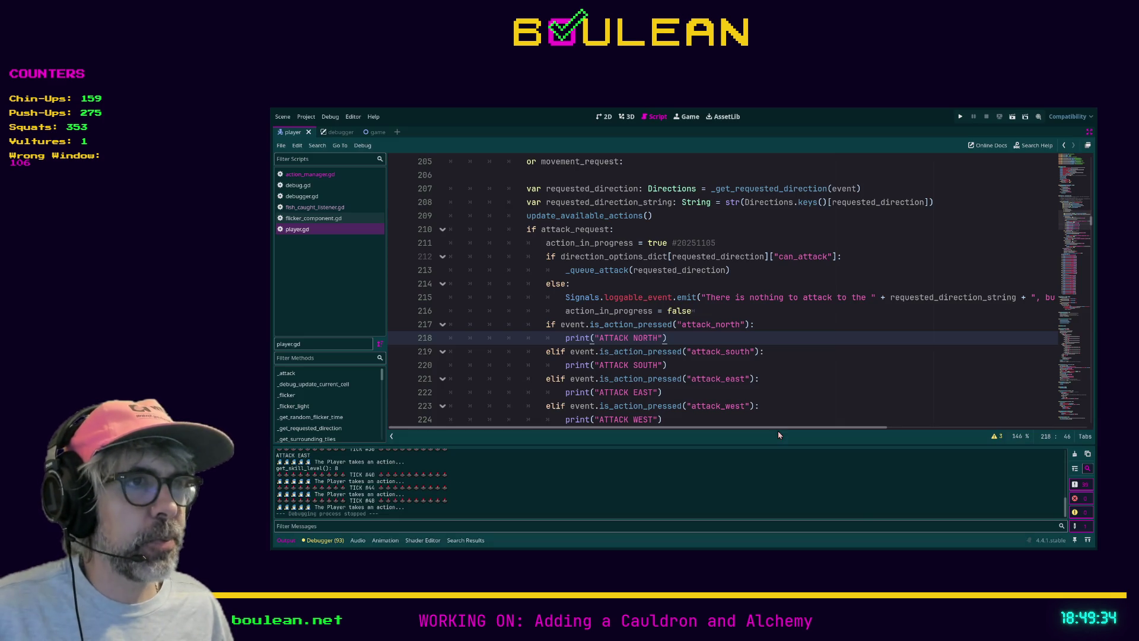
- Find func _process in player.gd and insert an empty first line inside it
{"action": "left_click", "coordinate": [823, 379]}
{"action": "scroll", "coordinate": [822, 379], "scroll_direction": "up", "scroll_amount": 5}
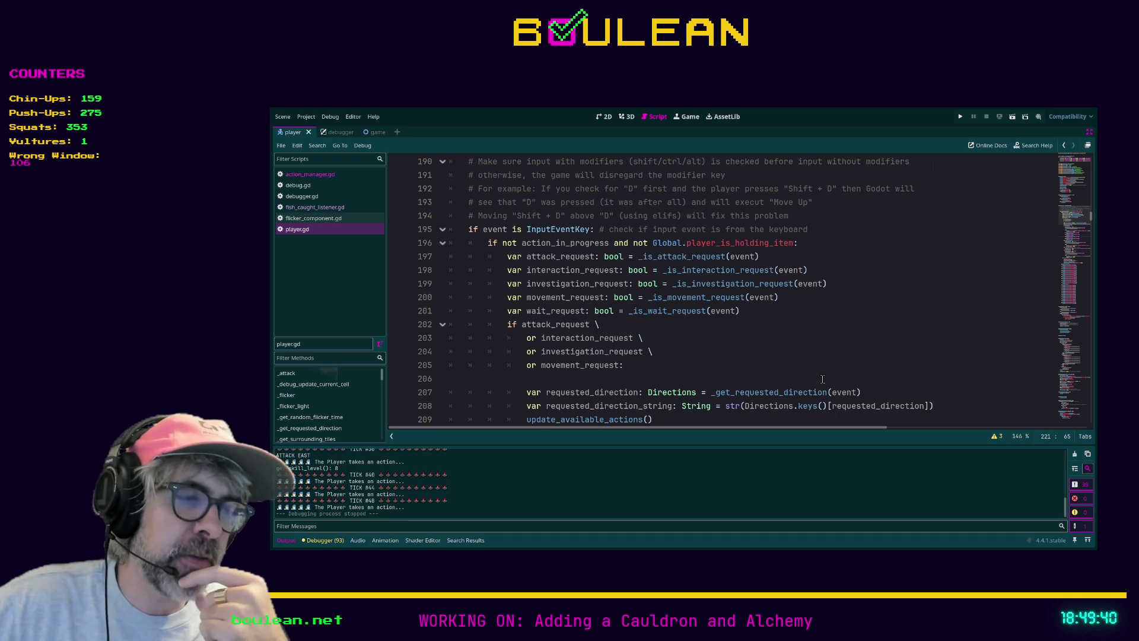
{"action": "scroll", "coordinate": [865, 323], "scroll_direction": "up", "scroll_amount": 7}
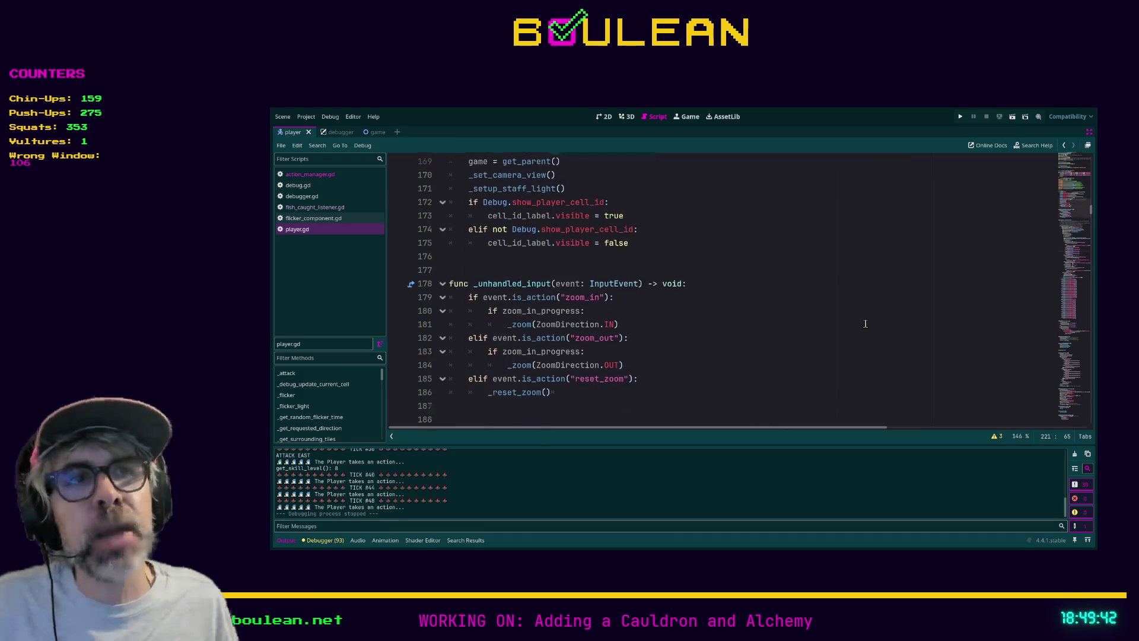
{"action": "scroll", "coordinate": [865, 323], "scroll_direction": "up", "scroll_amount": 11}
{"action": "scroll", "coordinate": [739, 312], "scroll_direction": "up", "scroll_amount": 13}
{"action": "scroll", "coordinate": [649, 287], "scroll_direction": "down", "scroll_amount": 20}
{"action": "scroll", "coordinate": [619, 269], "scroll_direction": "down", "scroll_amount": 13}
{"action": "scroll", "coordinate": [692, 288], "scroll_direction": "down", "scroll_amount": 13}
{"action": "scroll", "coordinate": [511, 285], "scroll_direction": "down", "scroll_amount": 18}
{"action": "scroll", "coordinate": [490, 320], "scroll_direction": "up", "scroll_amount": 2}
{"action": "left_click", "coordinate": [660, 239]}
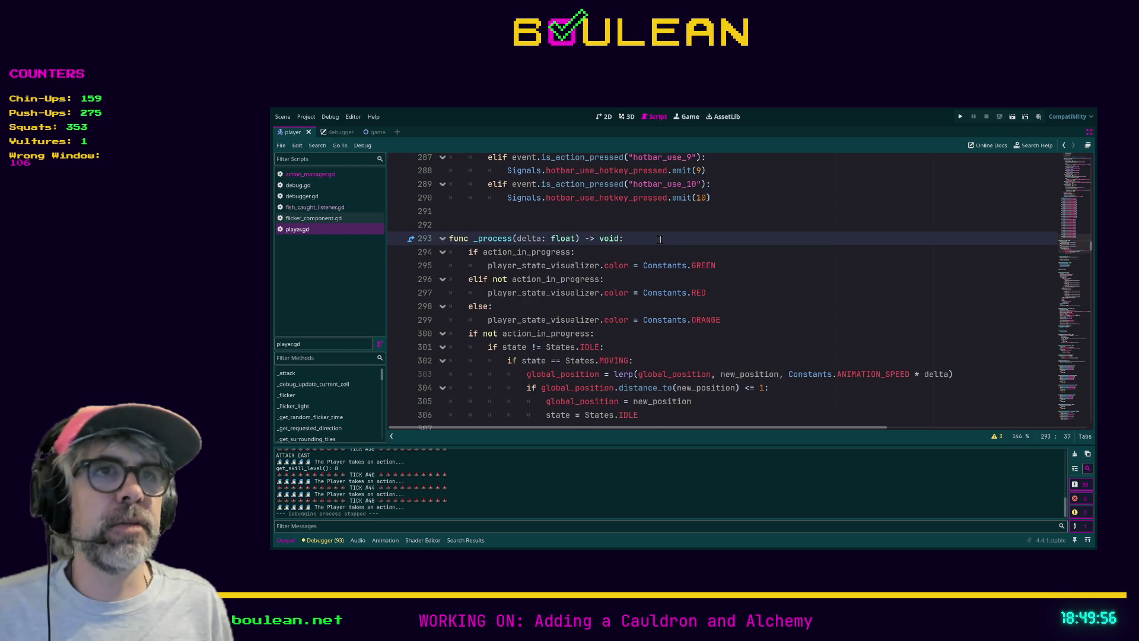
{"action": "key", "text": "Return"}
- Add an 'if States.IDLE:' branch with a pass placeholder and a '# do this' comment
{"action": "type", "text": "if Sta"}
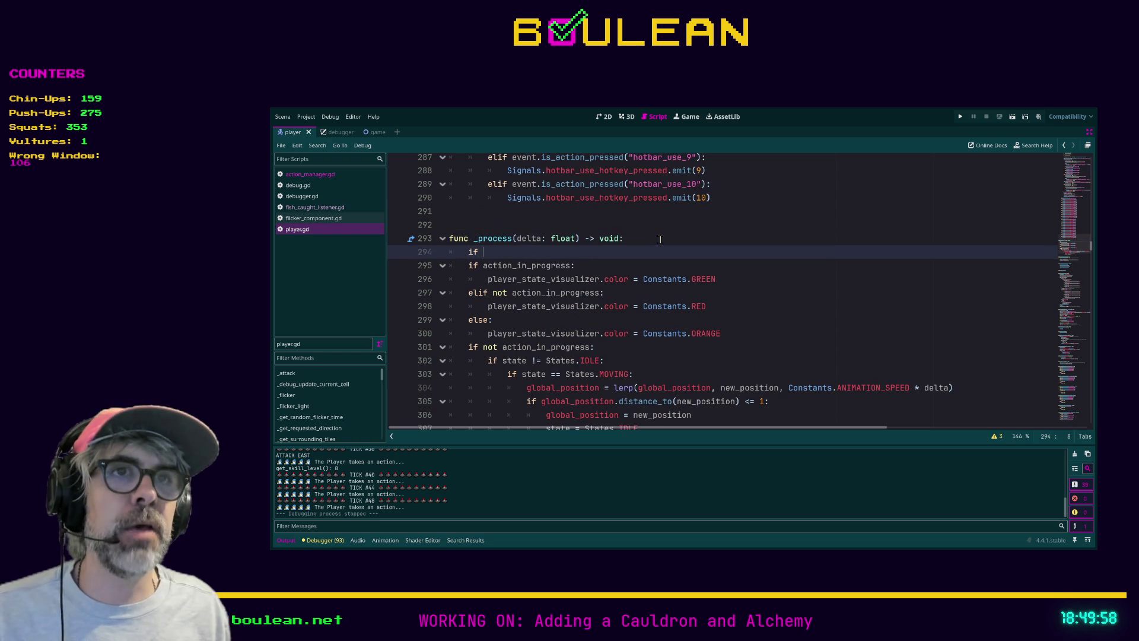
{"action": "key", "text": "Return"}
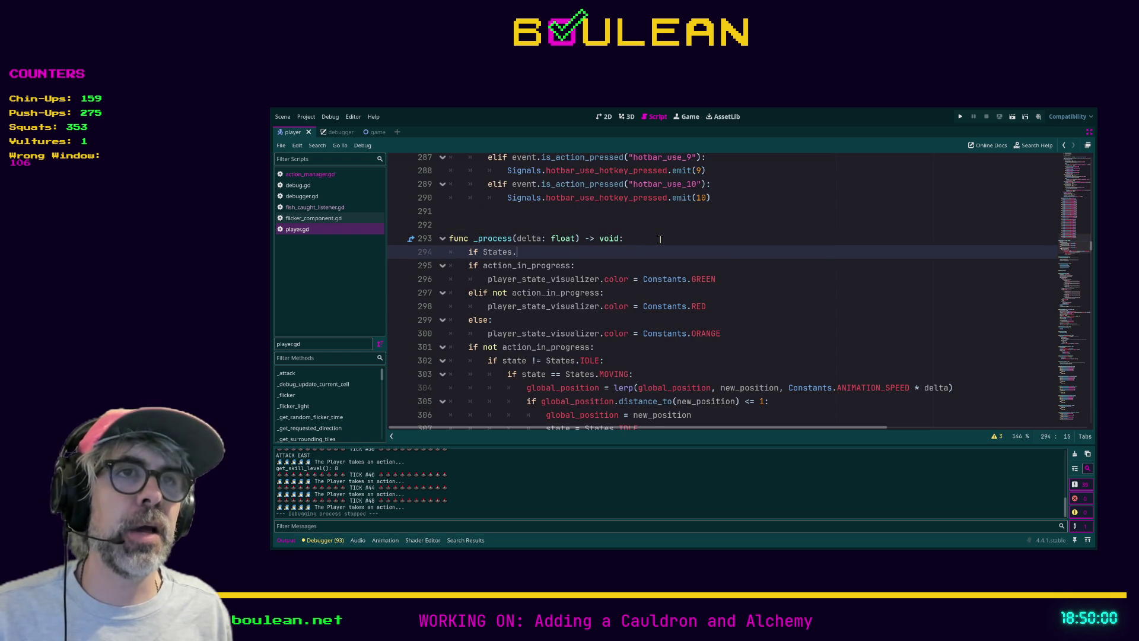
{"action": "key", "text": "Return"}
{"action": "type", "text": ":"}
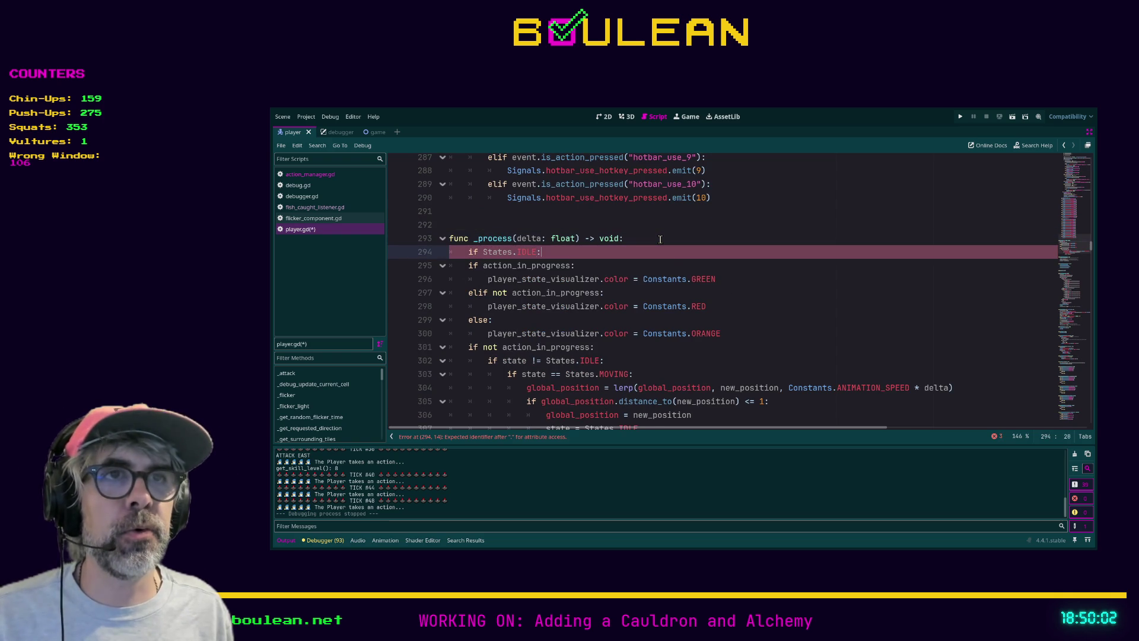
{"action": "key", "text": "Return"}
{"action": "type", "text": "pass"}
{"action": "key", "text": "Return"}
{"action": "type", "text": "# do this"}
{"action": "key", "text": "Return"}
{"action": "key", "text": "BackSpace"}
- Add an 'elif state = States.MOVING:' branch with pass and a 'do this' comment
{"action": "type", "text": "elif"}
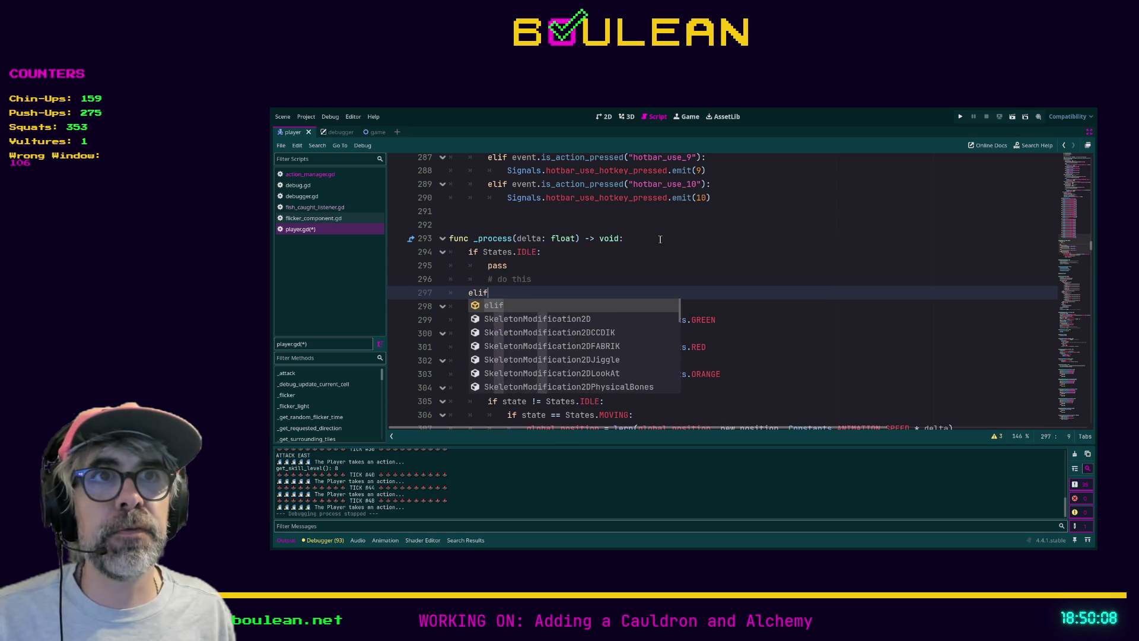
{"action": "type", "text": " state = Sta"}
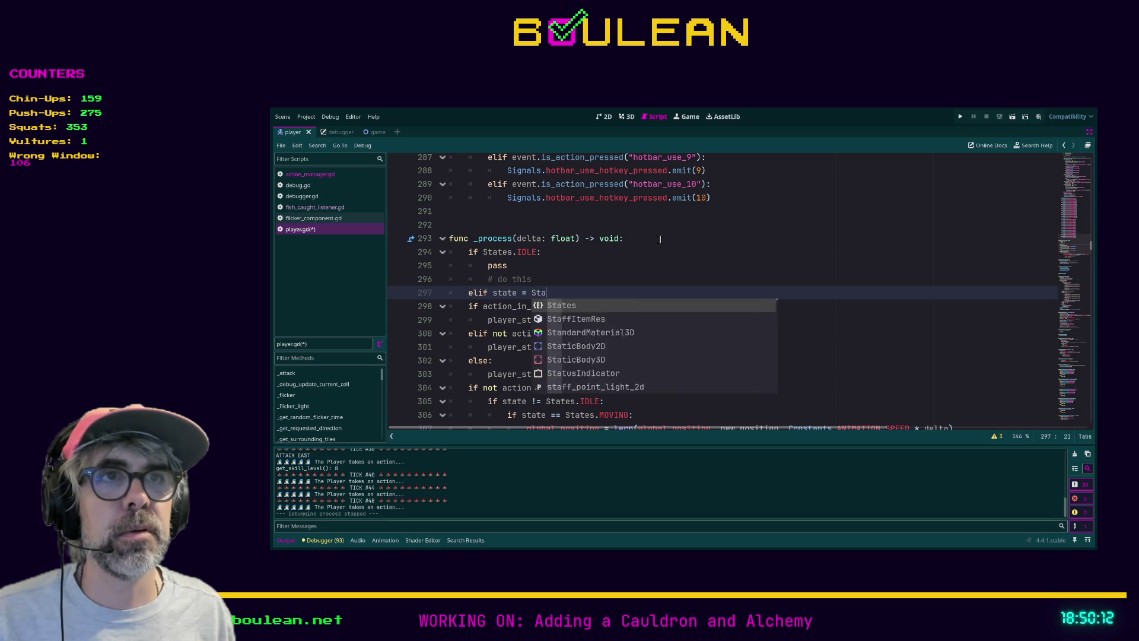
{"action": "type", "text": "tes."}
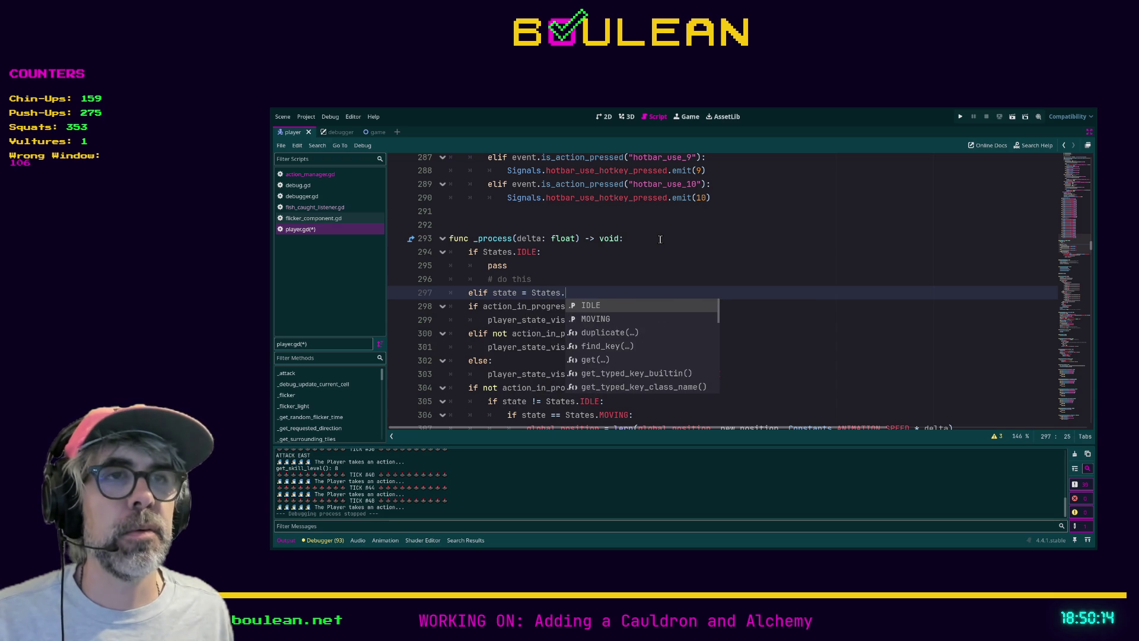
{"action": "key", "text": "Down"}
{"action": "key", "text": "Return"}
{"action": "key", "text": "Return"}
{"action": "type", "text": "pass"}
{"action": "key", "text": "Return"}
{"action": "type", "text": "#do"}
{"action": "key", "text": "BackSpace"}
{"action": "key", "text": "BackSpace"}
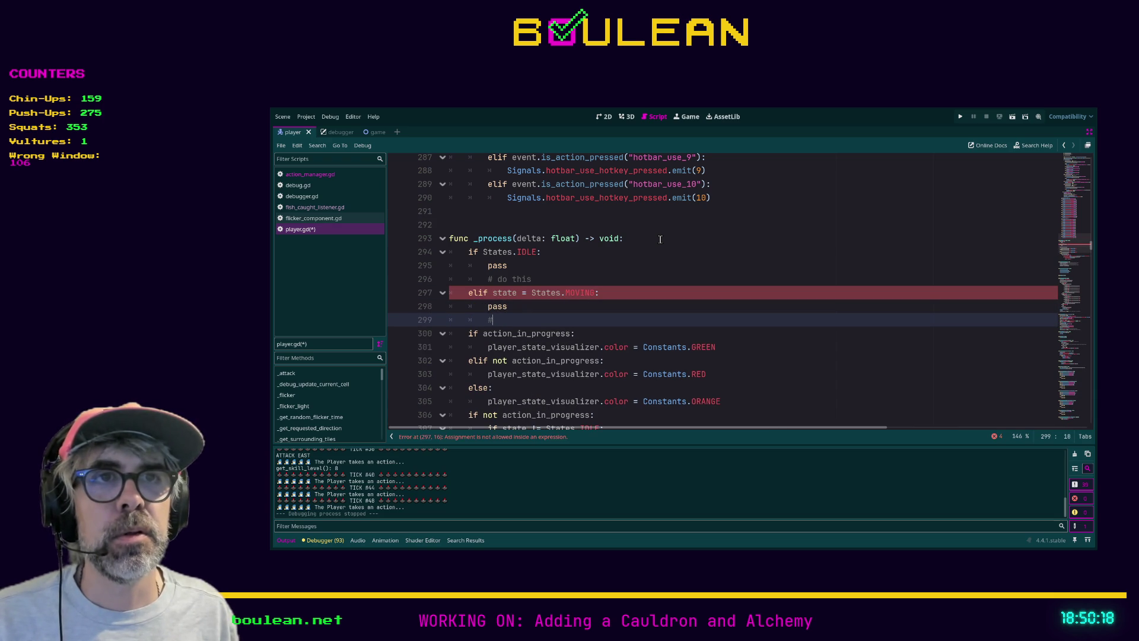
{"action": "type", "text": "this"}
- Correct both conditions to 'state == States.IDLE' and 'state == States.MOVING'
{"action": "key", "text": "Up"}
{"action": "key", "text": "Up"}
{"action": "key", "text": "Up"}
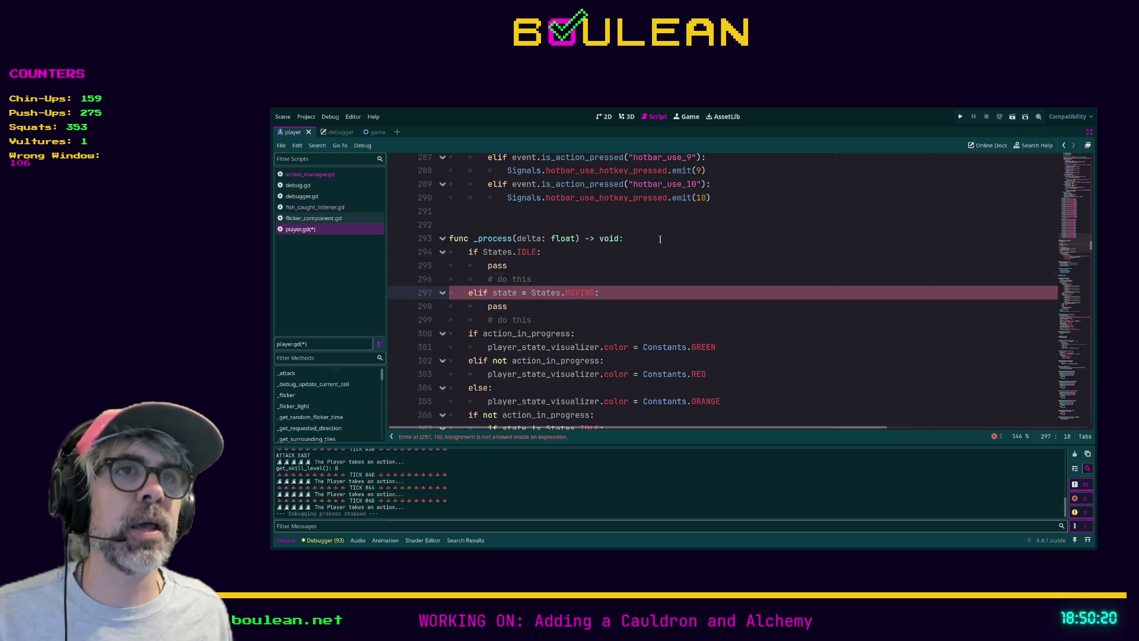
{"action": "key", "text": "Up"}
{"action": "key", "text": "Left"}
{"action": "key", "text": "Left"}
{"action": "key", "text": "Left"}
{"action": "type", "text": "state =="}
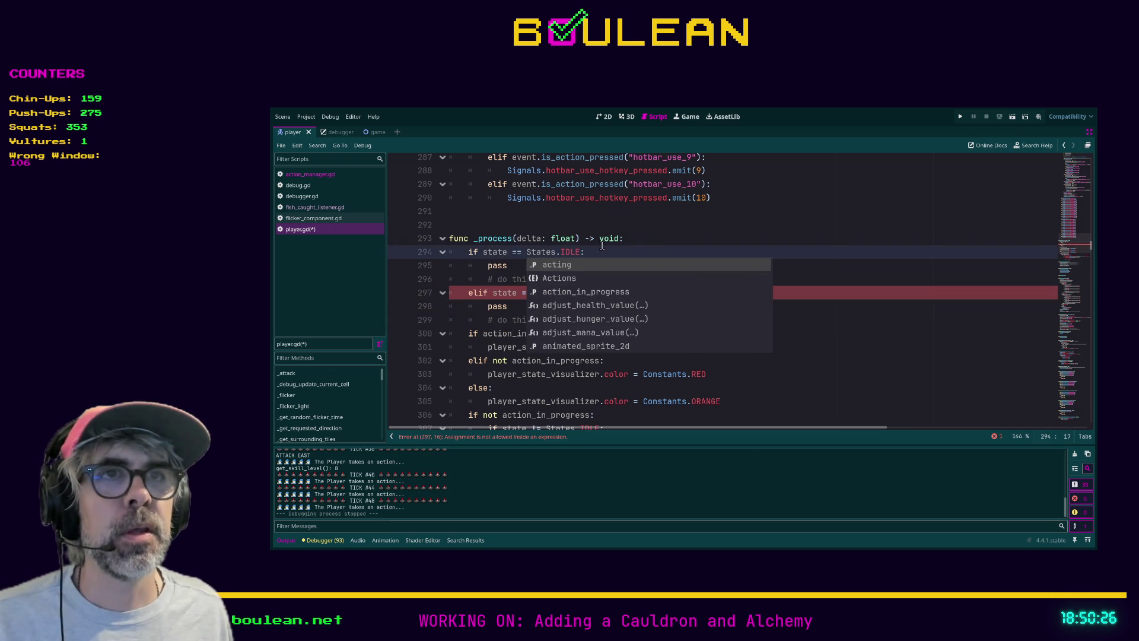
{"action": "left_click", "coordinate": [518, 268]}
{"action": "left_click", "coordinate": [525, 296]}
{"action": "type", "text": "= States.MOVING:"}
{"action": "left_click", "coordinate": [609, 309]}
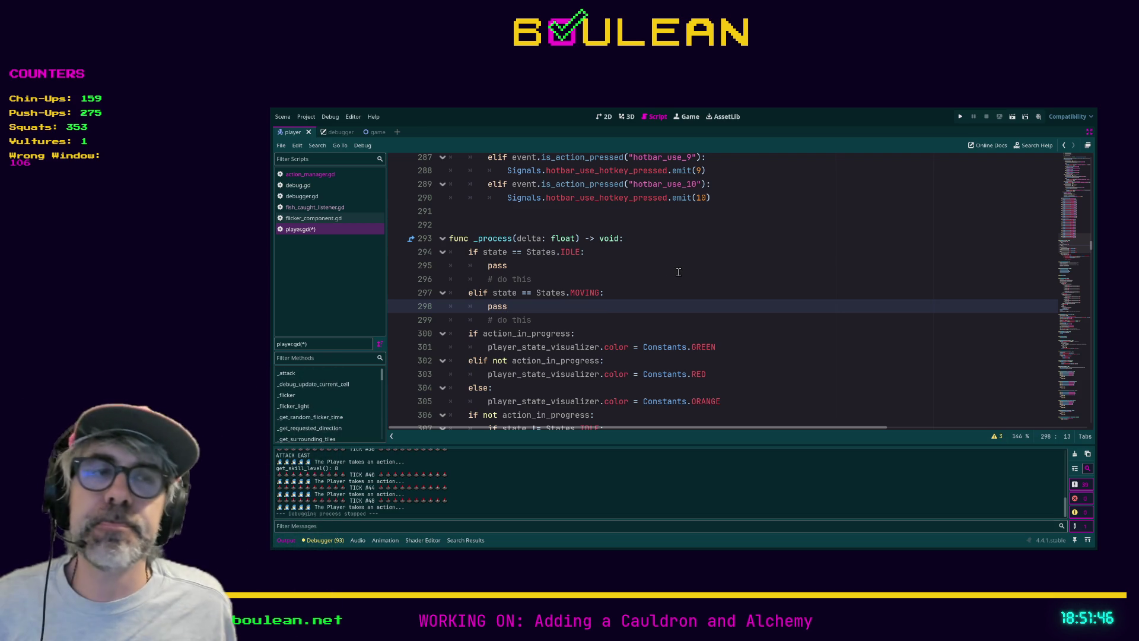
{"action": "scroll", "coordinate": [688, 279], "scroll_direction": "down", "scroll_amount": 8}
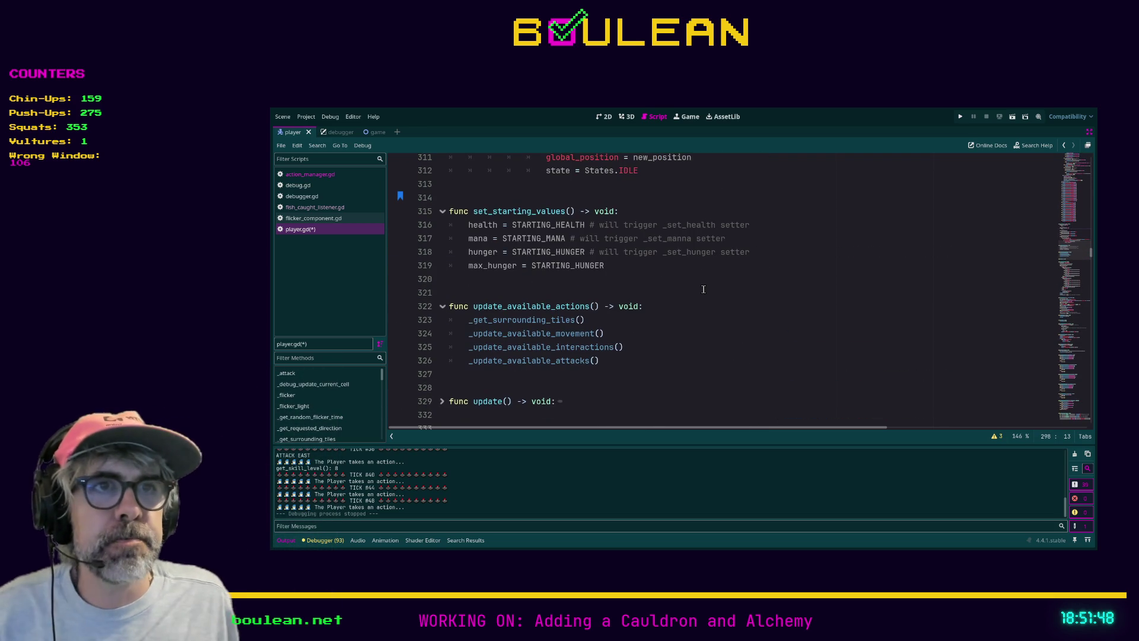
- Move further down player.gd past update_available_actions and save the script
{"action": "left_click", "coordinate": [698, 374]}
{"action": "scroll", "coordinate": [671, 363], "scroll_direction": "down", "scroll_amount": 1}
{"action": "scroll", "coordinate": [671, 364], "scroll_direction": "down", "scroll_amount": 1}
{"action": "left_click", "coordinate": [607, 347]}
{"action": "key", "text": "ctrl+s"}
{"action": "type", "text": "collect_pickup"}
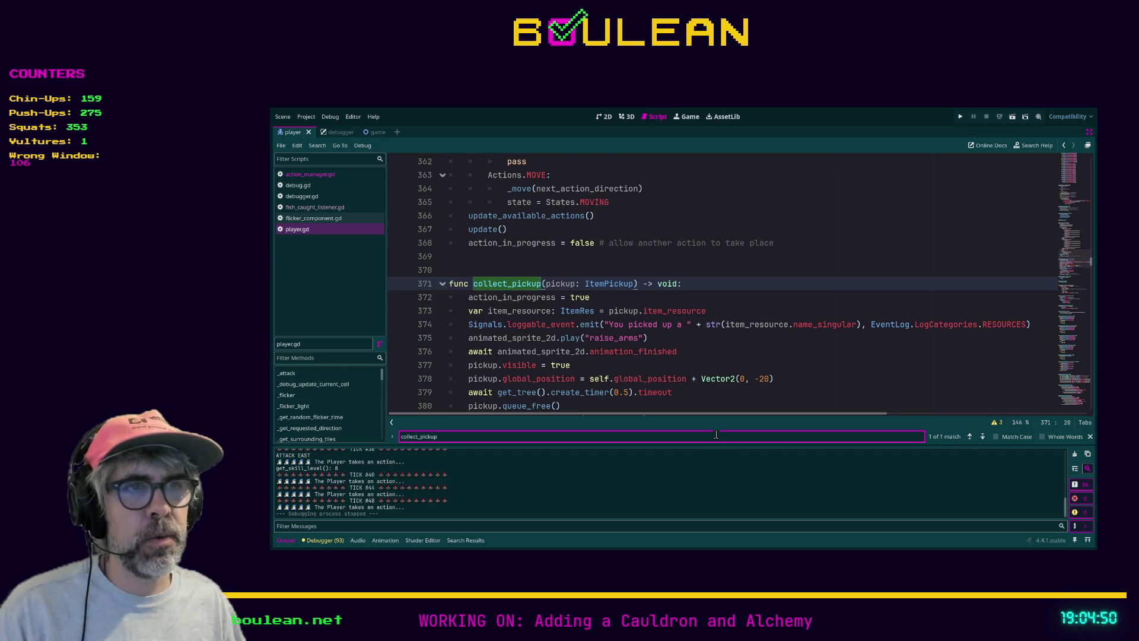
- Review collect_pickup through the drop_collected emit on line 385, closing the text search
{"action": "scroll", "coordinate": [832, 344], "scroll_direction": "down", "scroll_amount": 1}
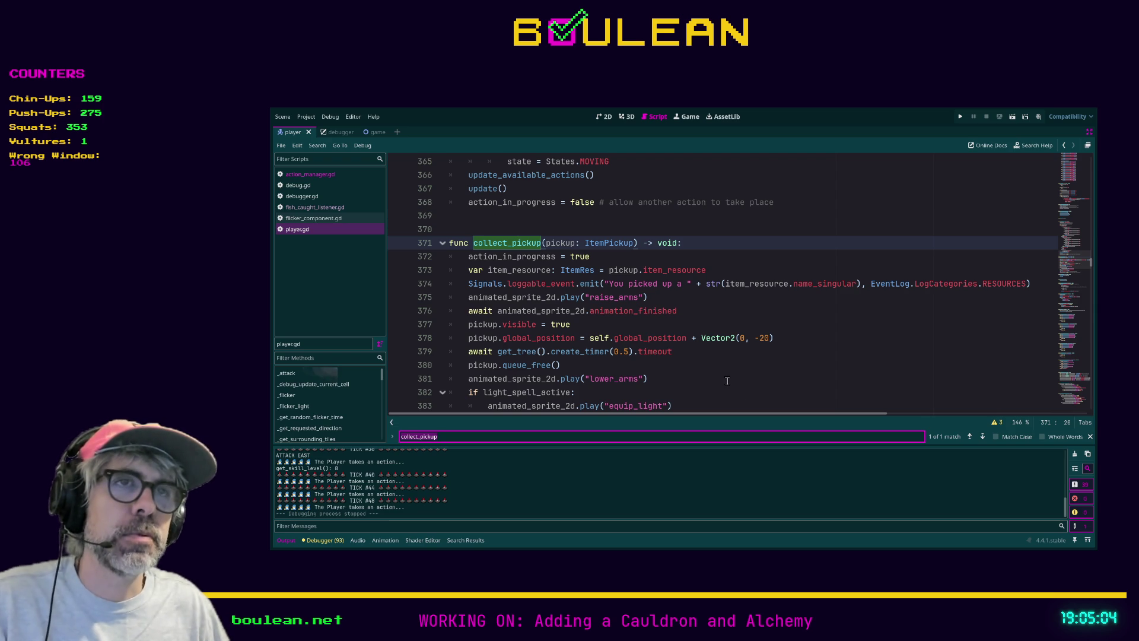
{"action": "left_click", "coordinate": [719, 382]}
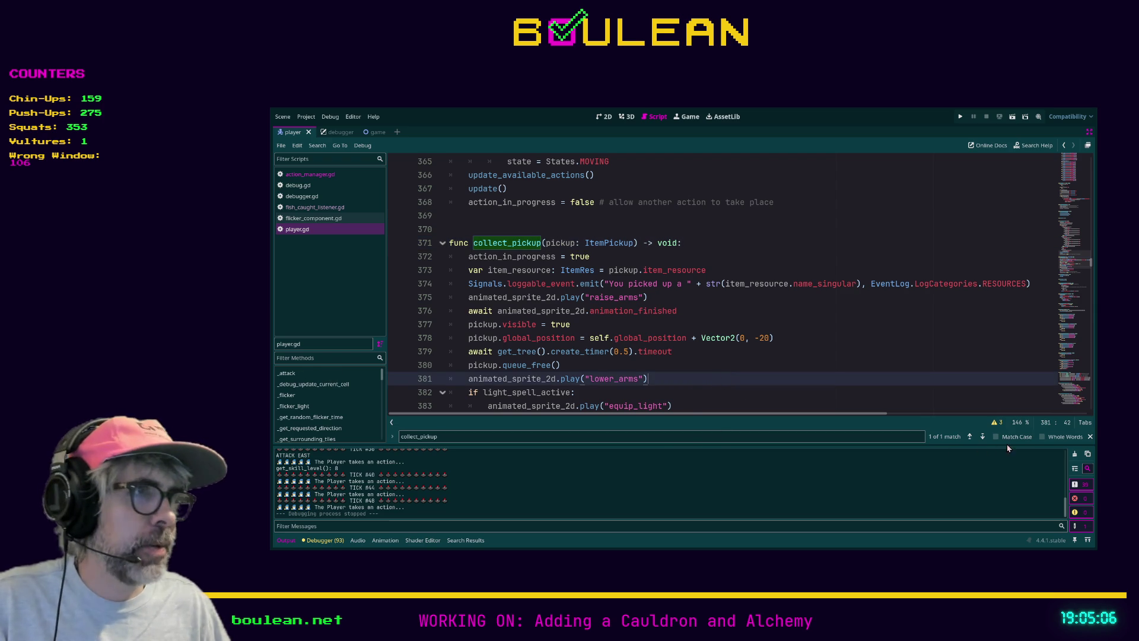
{"action": "left_click", "coordinate": [1091, 437]}
{"action": "scroll", "coordinate": [792, 376], "scroll_direction": "down", "scroll_amount": 2}
{"action": "left_click", "coordinate": [789, 379]}
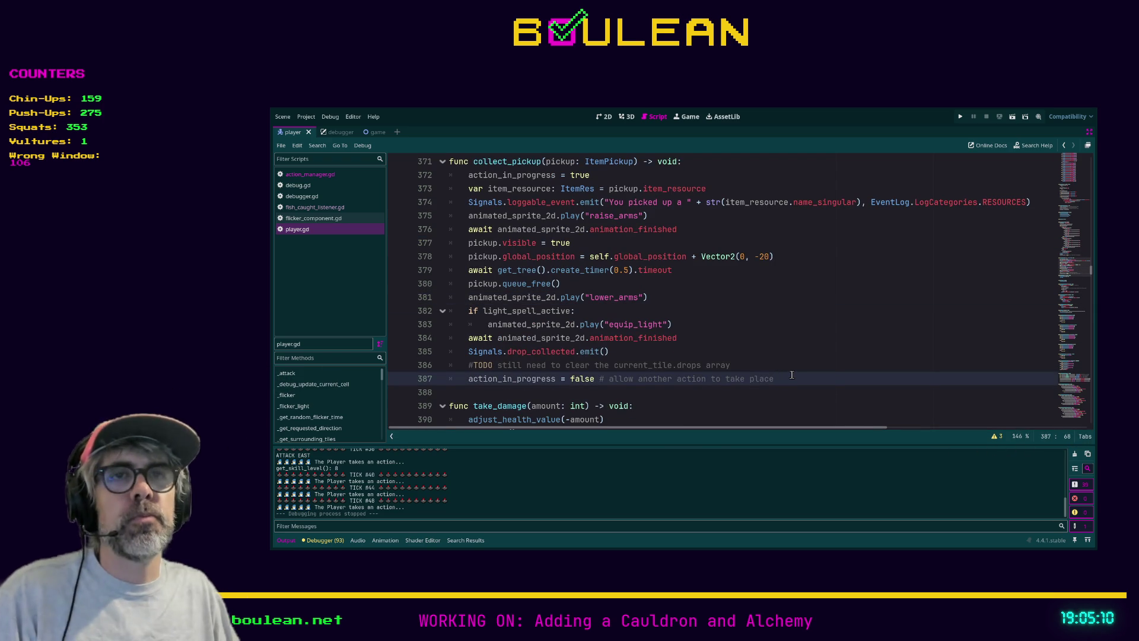
{"action": "left_click", "coordinate": [803, 349]}
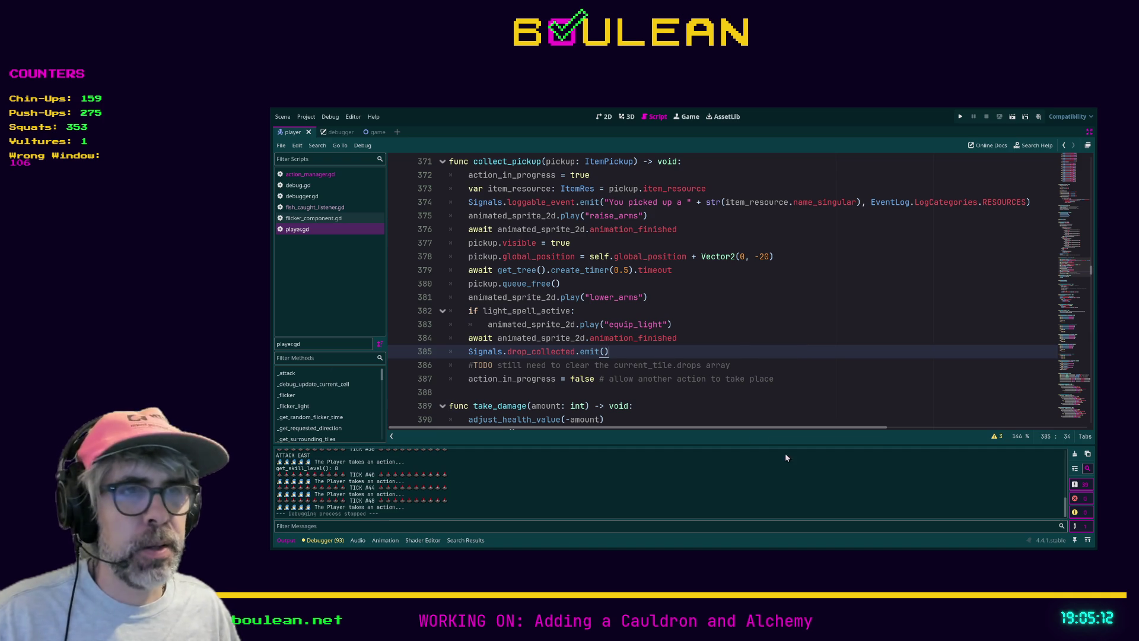
{"action": "left_click", "coordinate": [723, 396]}
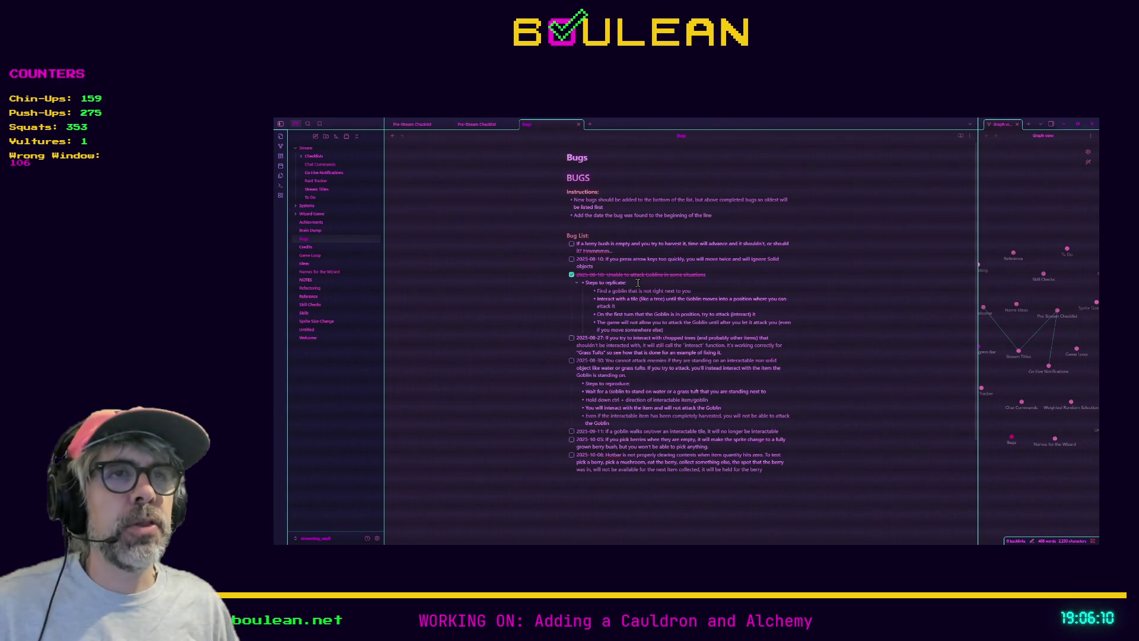
- Check off the arrow-keys bug, collapse the Goblin bug's replication steps, and widen the file tree
{"action": "left_click", "coordinate": [572, 259]}
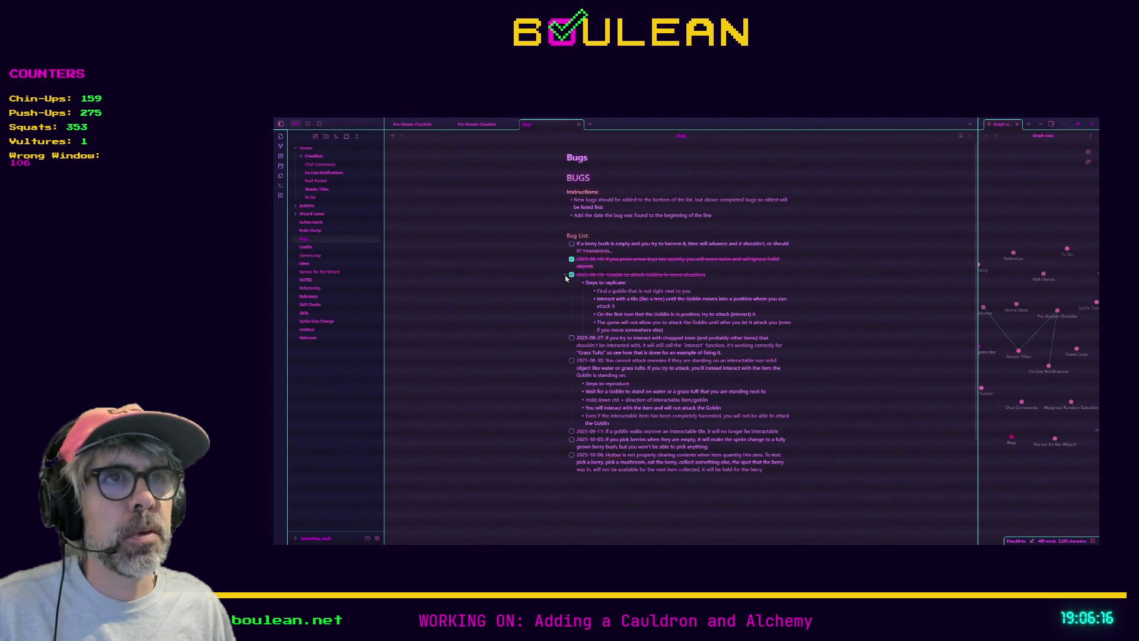
{"action": "left_click", "coordinate": [564, 275]}
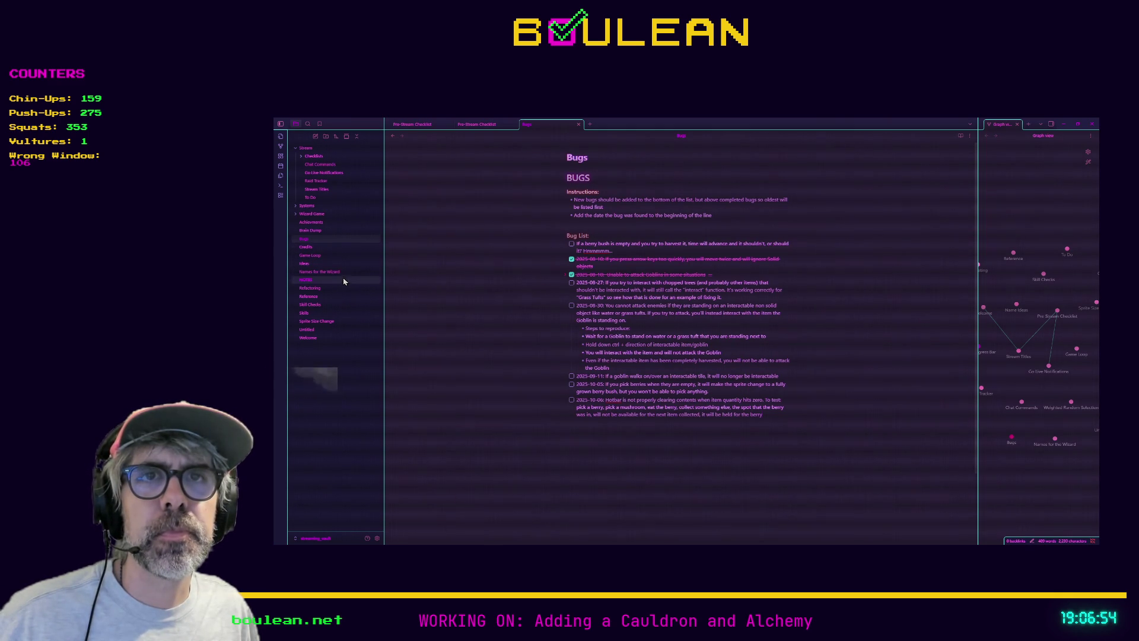
{"action": "left_click_drag", "start_coordinate": [383, 280], "coordinate": [438, 282]}
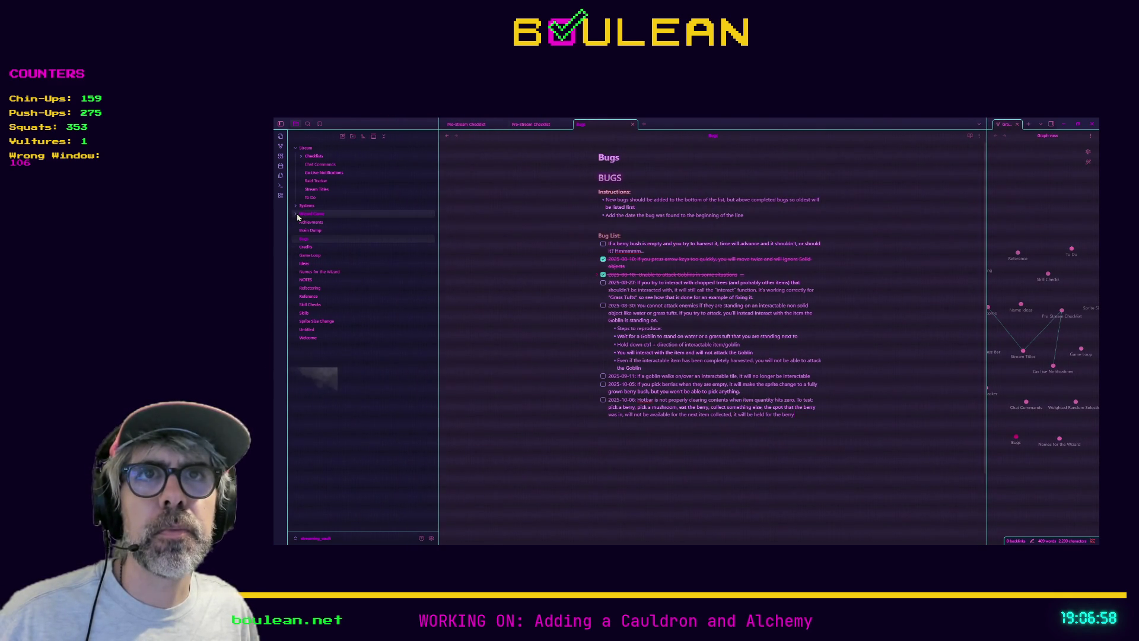
- Open the Wizard Game folder's To Do note and scroll down to its task list
{"action": "left_click", "coordinate": [341, 215]}
{"action": "left_click", "coordinate": [314, 240]}
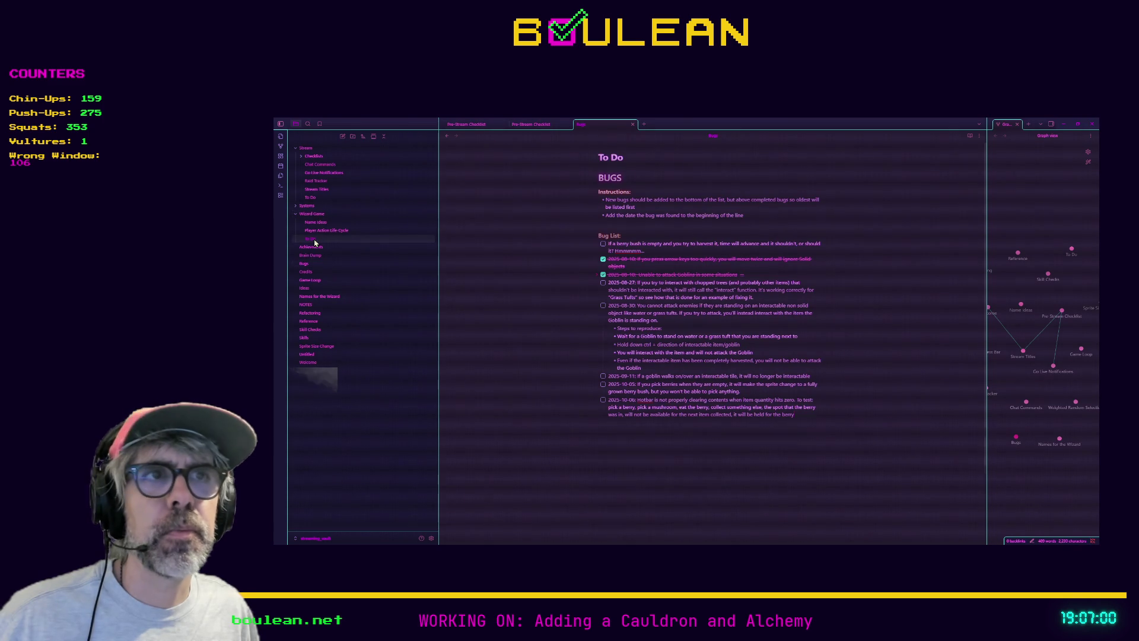
{"action": "scroll", "coordinate": [778, 291], "scroll_direction": "down", "scroll_amount": 3}
{"action": "scroll", "coordinate": [778, 291], "scroll_direction": "down", "scroll_amount": 3}
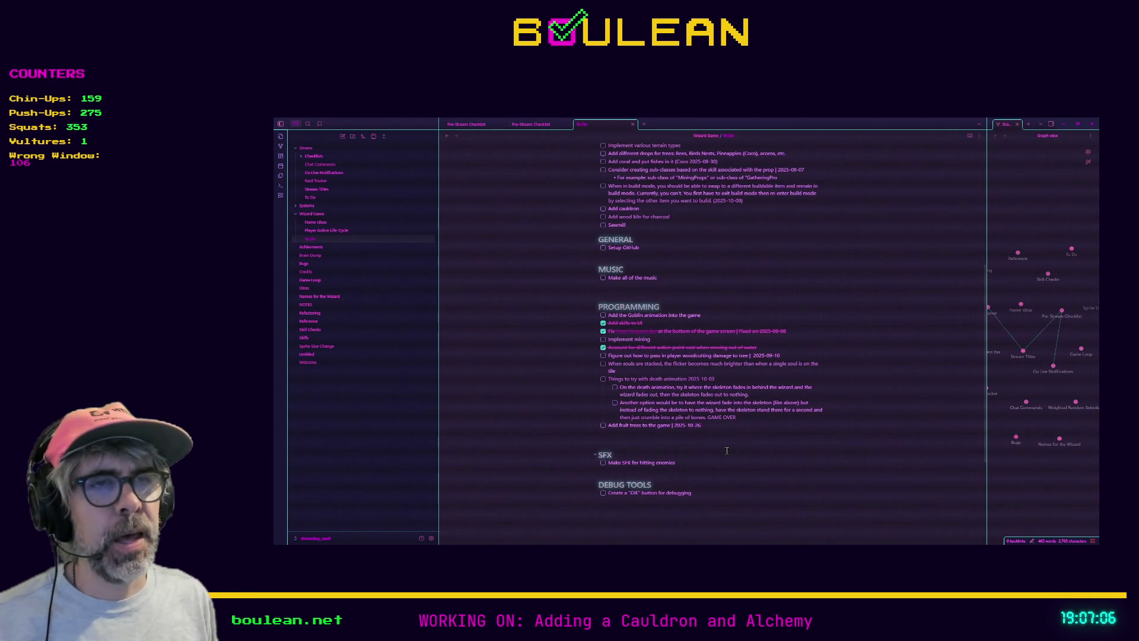
- Draft a to-do after 'Add fruit trees to the game', delete it, then open Stream's To Do note
{"action": "key", "text": "Return"}
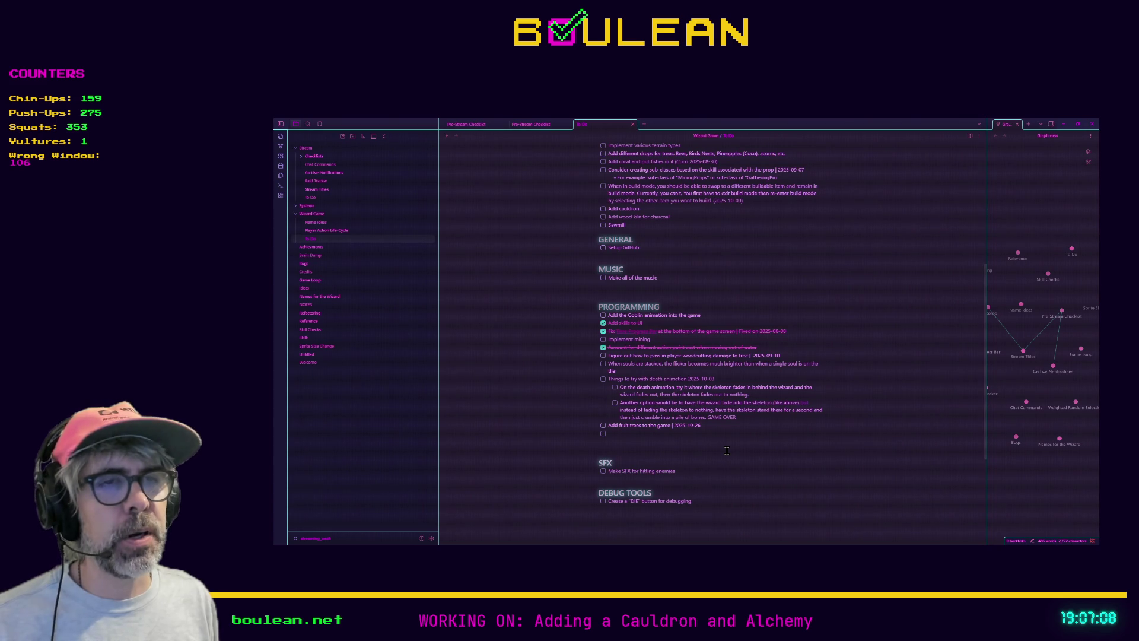
{"action": "type", "text": "There's a point"}
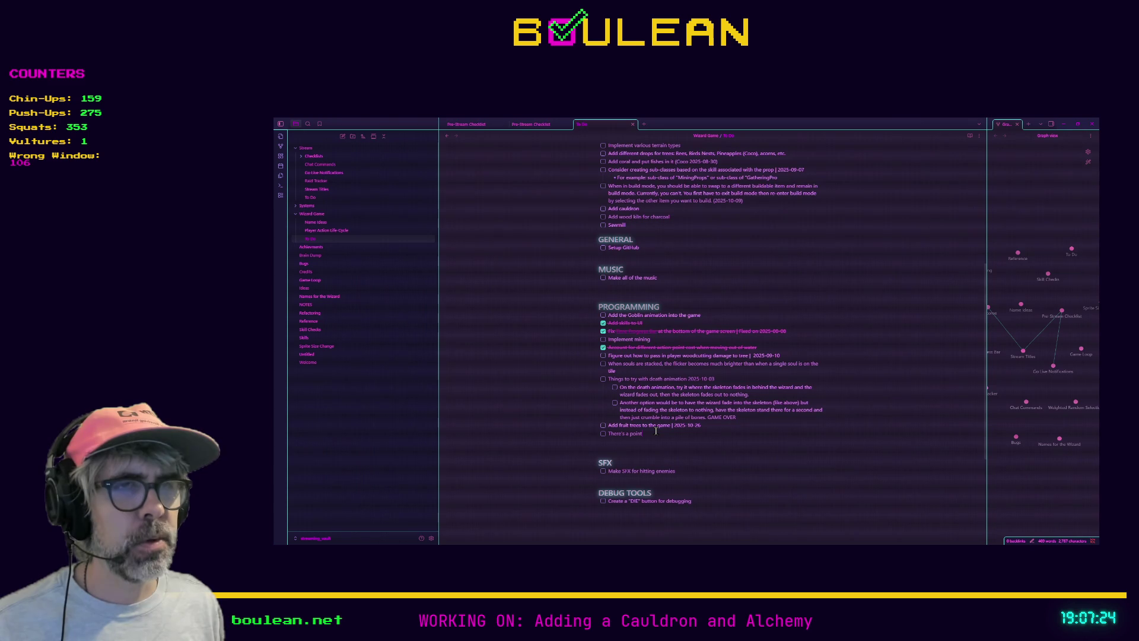
{"action": "scroll", "coordinate": [656, 431], "scroll_direction": "up", "scroll_amount": 3}
{"action": "scroll", "coordinate": [654, 422], "scroll_direction": "down", "scroll_amount": 2}
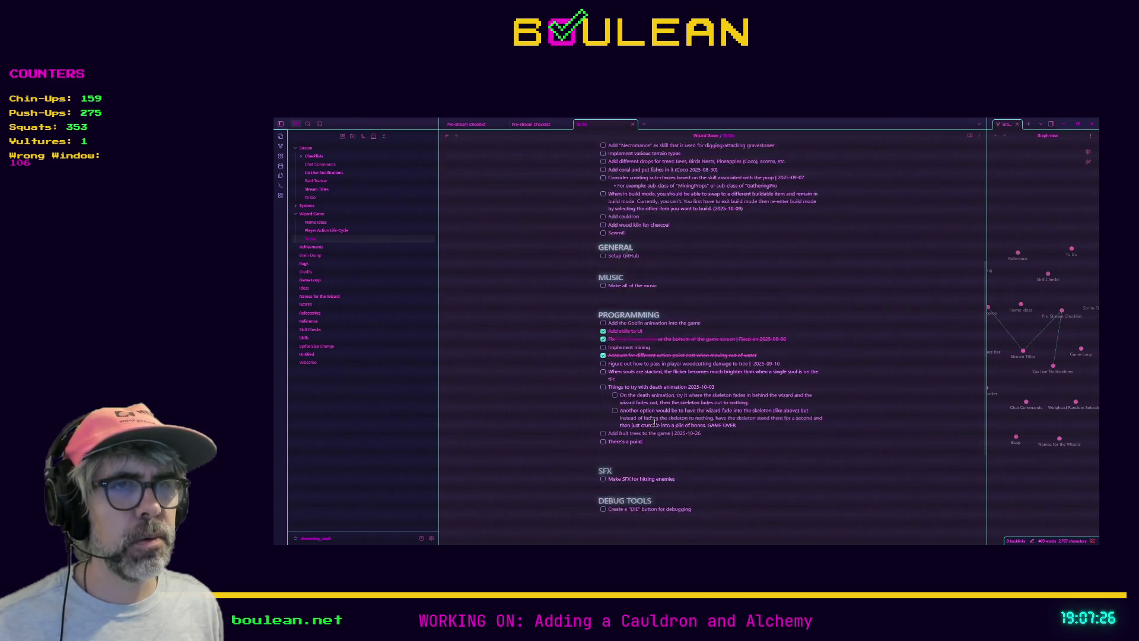
{"action": "scroll", "coordinate": [655, 422], "scroll_direction": "down", "scroll_amount": 3}
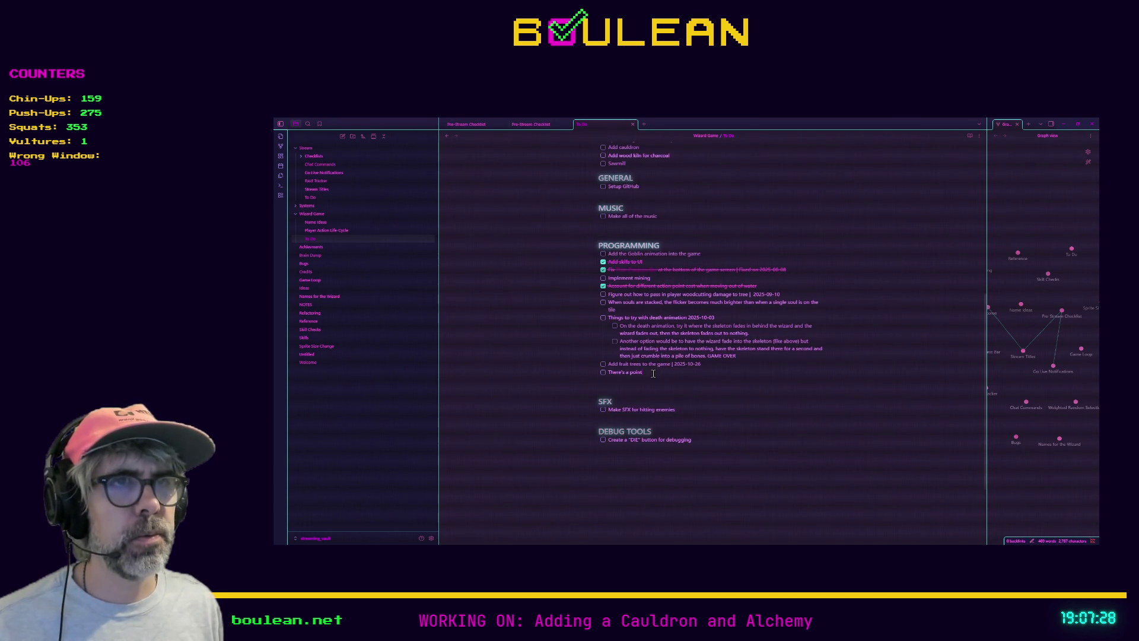
{"action": "type", "text": "when the play"}
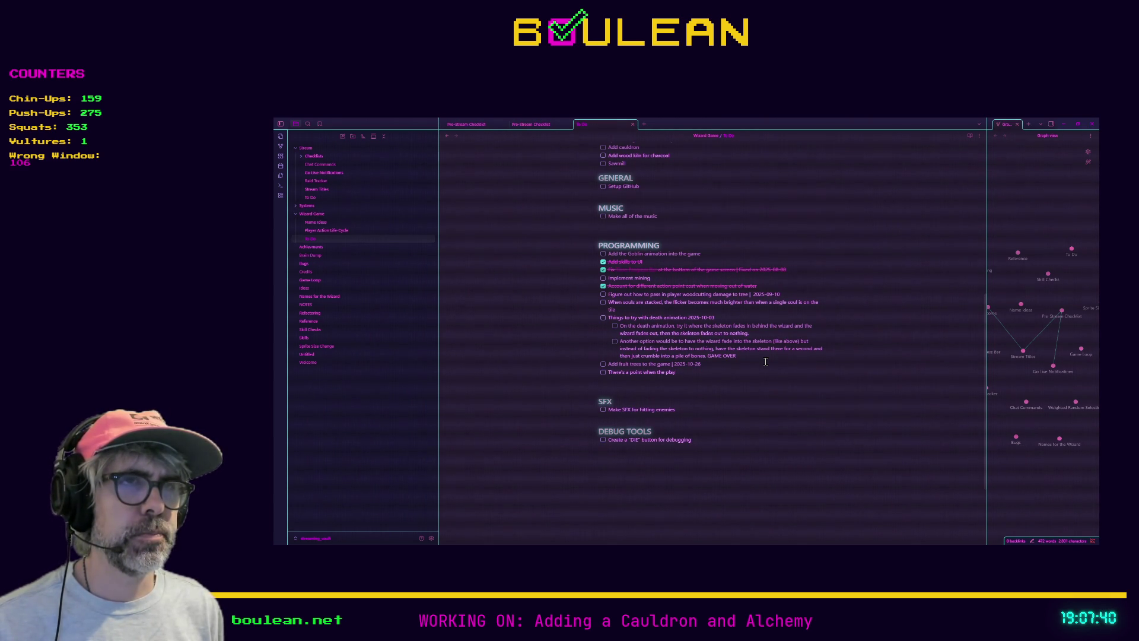
{"action": "key", "text": "shift+Home"}
{"action": "key", "text": "BackSpace"}
{"action": "key", "text": "BackSpace"}
{"action": "key", "text": "BackSpace"}
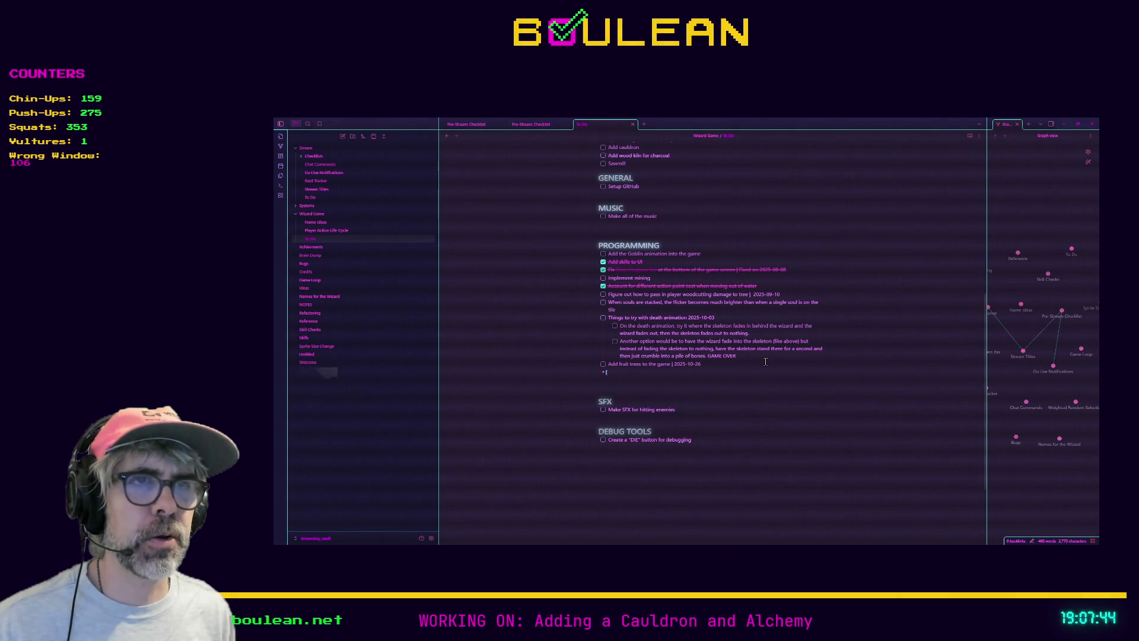
{"action": "scroll", "coordinate": [765, 362], "scroll_direction": "up", "scroll_amount": 5}
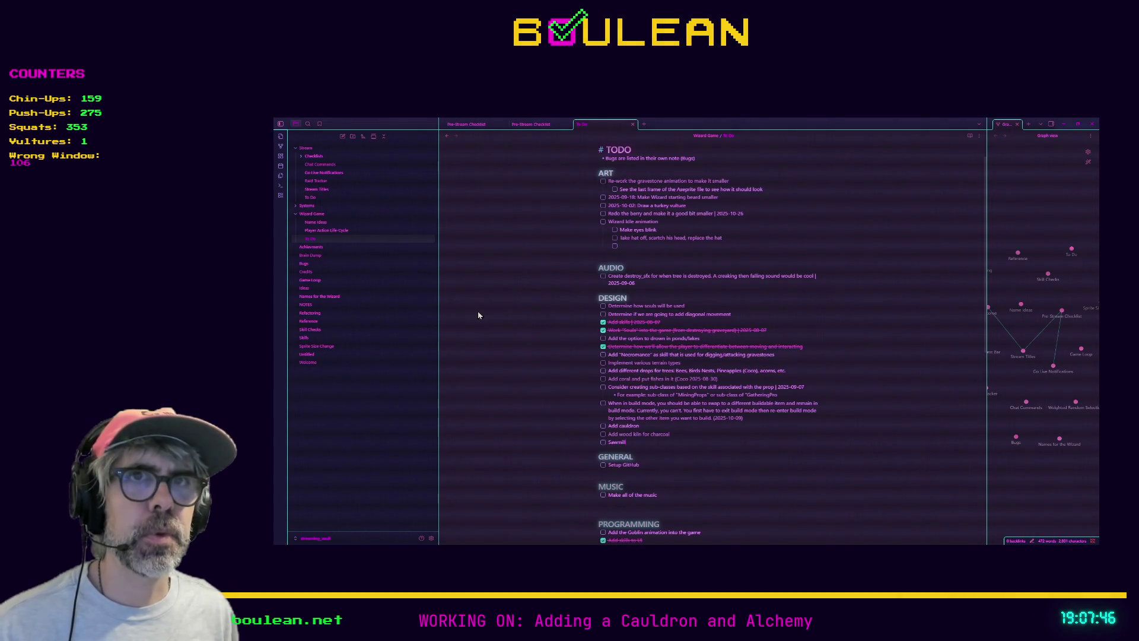
{"action": "left_click", "coordinate": [330, 198]}
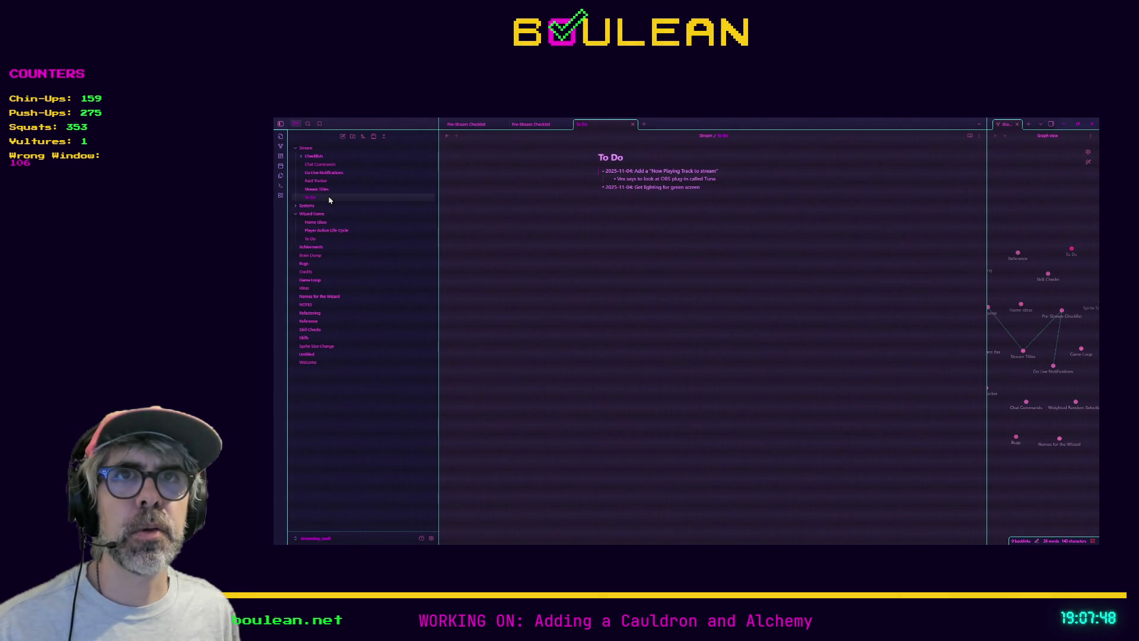
- Add a 2025-11-05 bug: during a pickup the player can input another command, stealing an additional action
{"action": "left_click", "coordinate": [338, 264]}
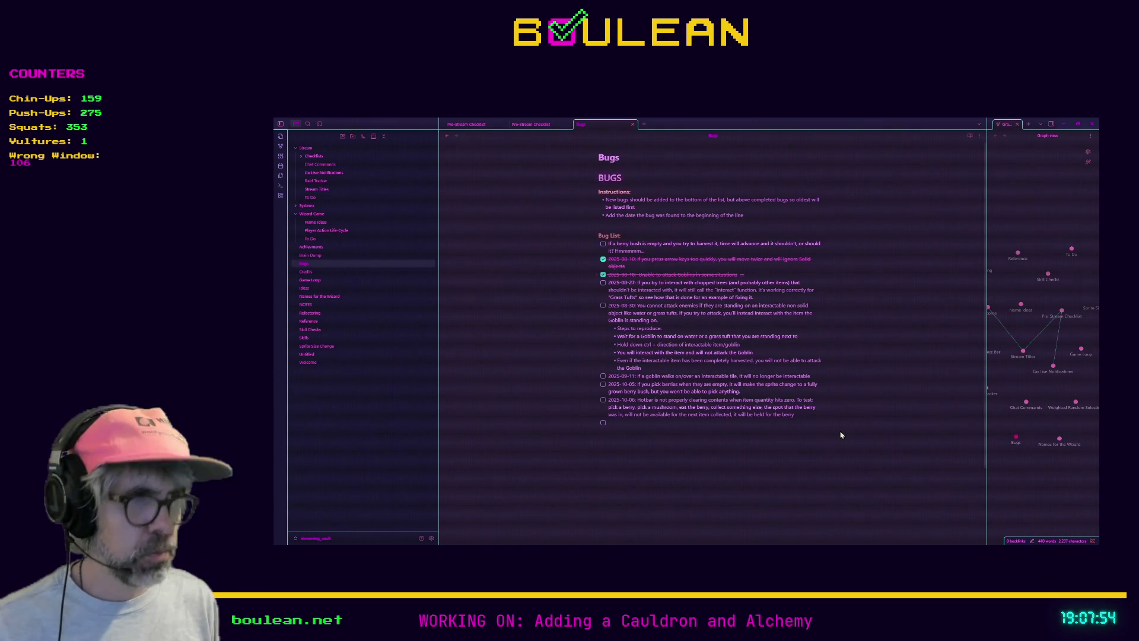
{"action": "type", "text": "2025-11-05:"}
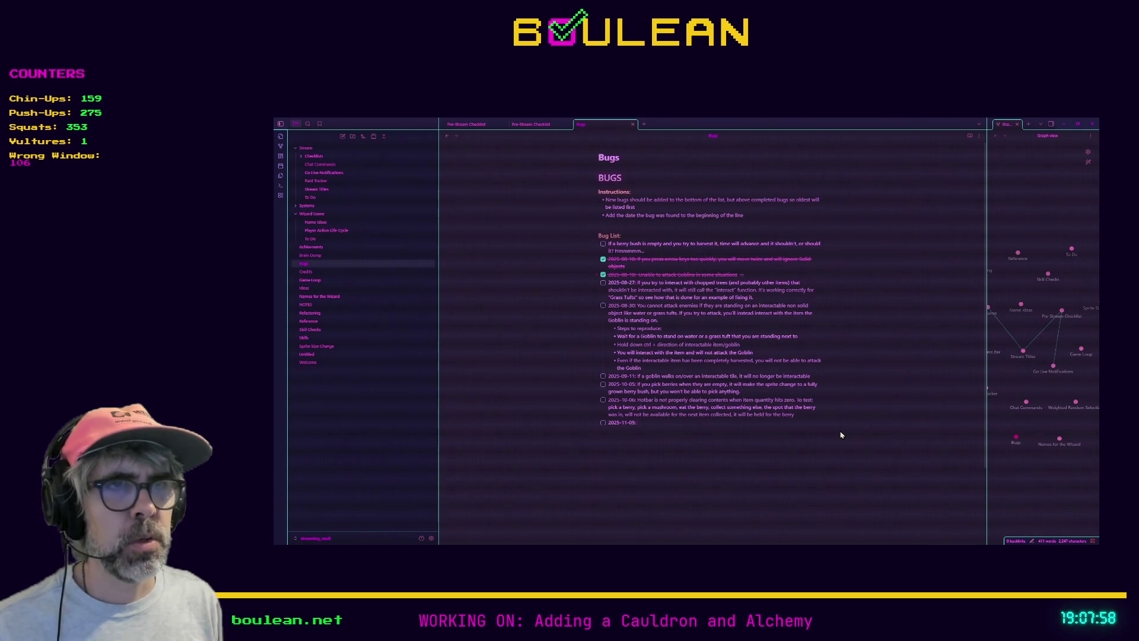
{"action": "type", "text": "er interacting, if there is a pickup on the player's"}
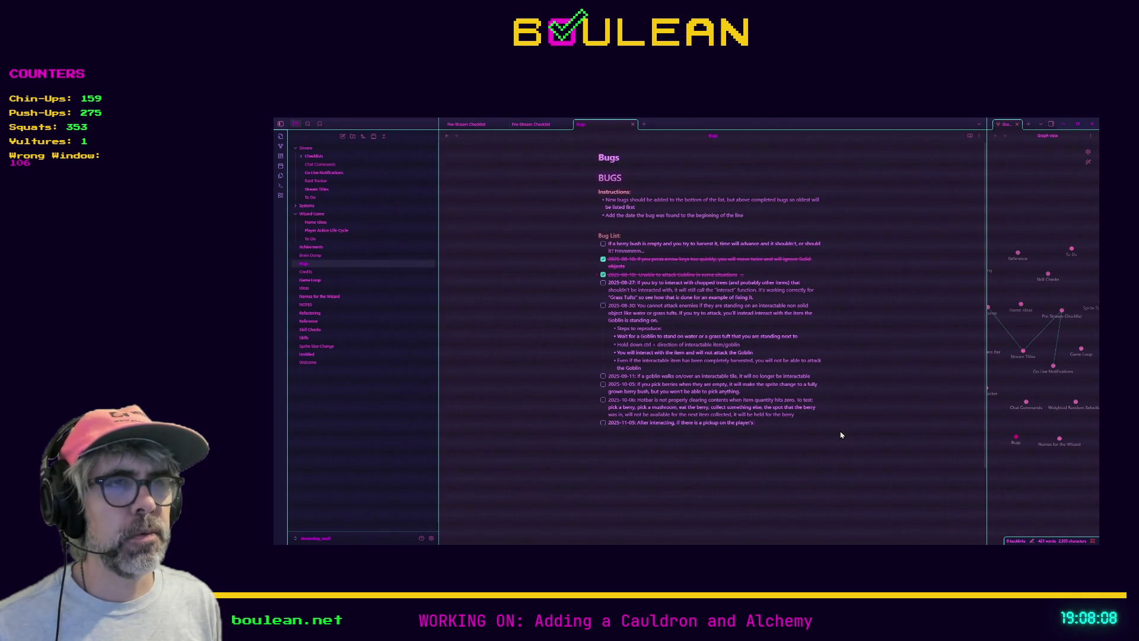
{"action": "type", "text": " tile, "}
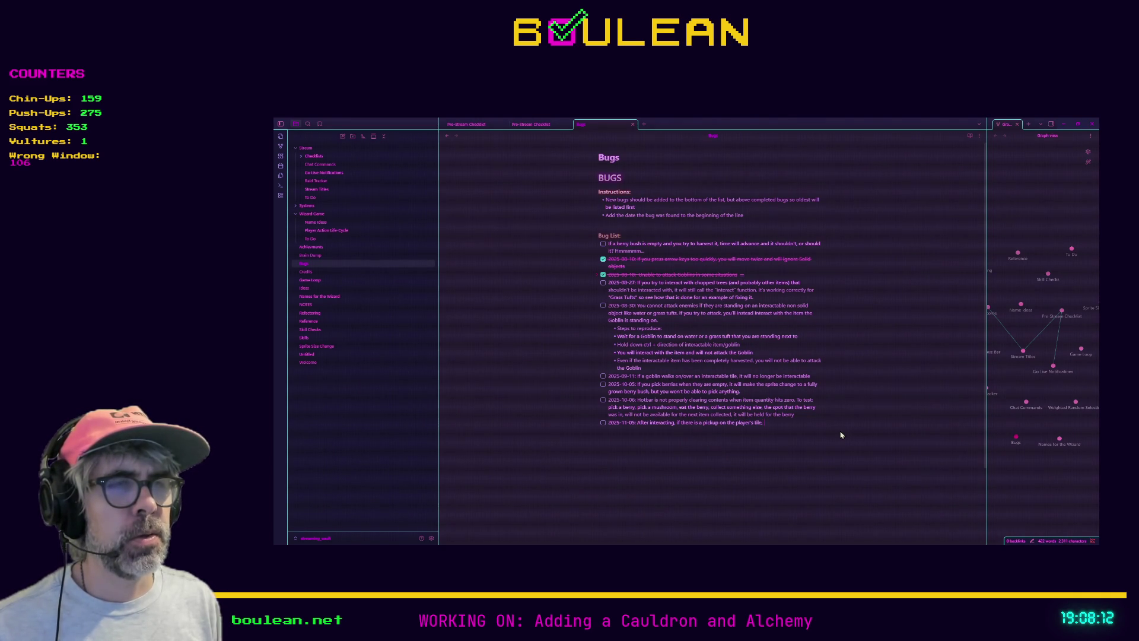
{"action": "type", "text": "there'"}
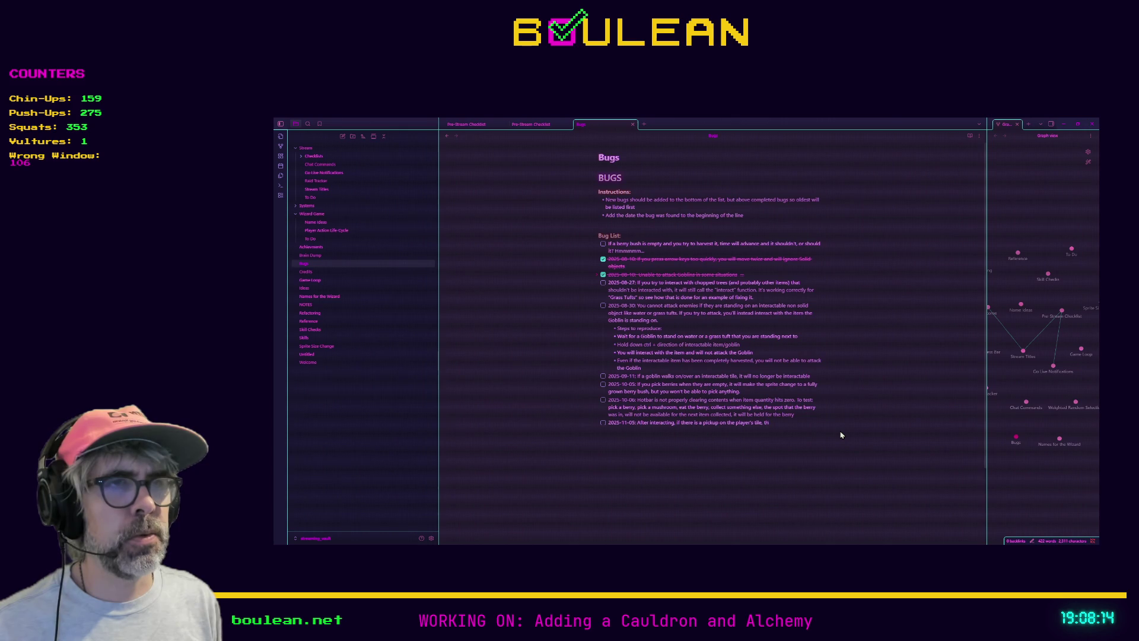
{"action": "type", "text": "int in time betw"}
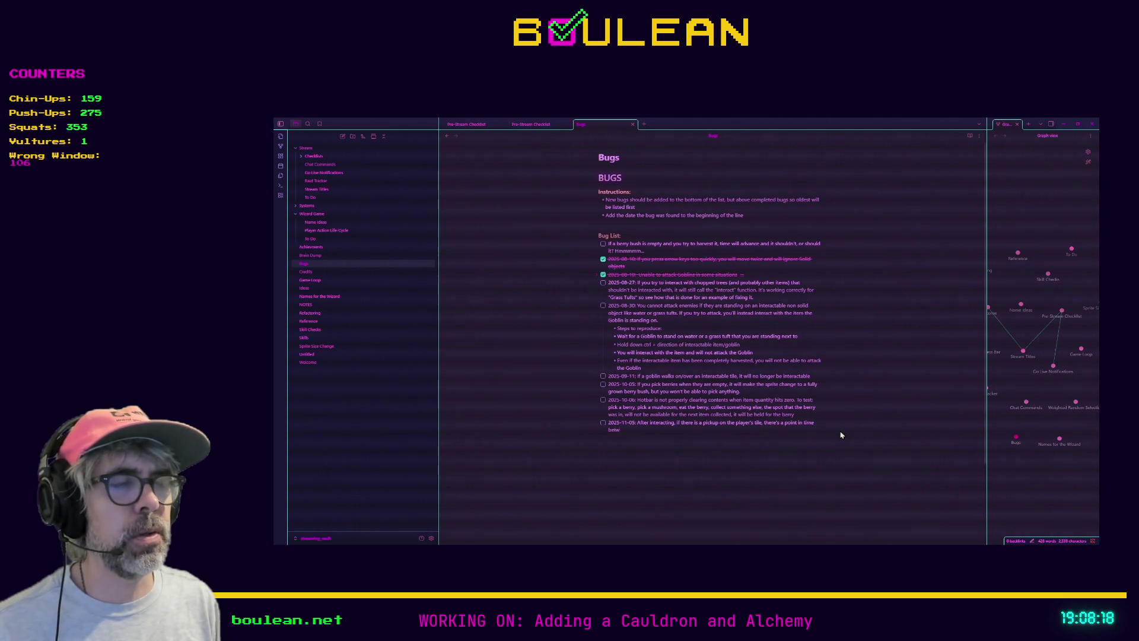
{"action": "type", "text": "the interaction finishing and begin"}
{"action": "type", "text": "he pickup process"}
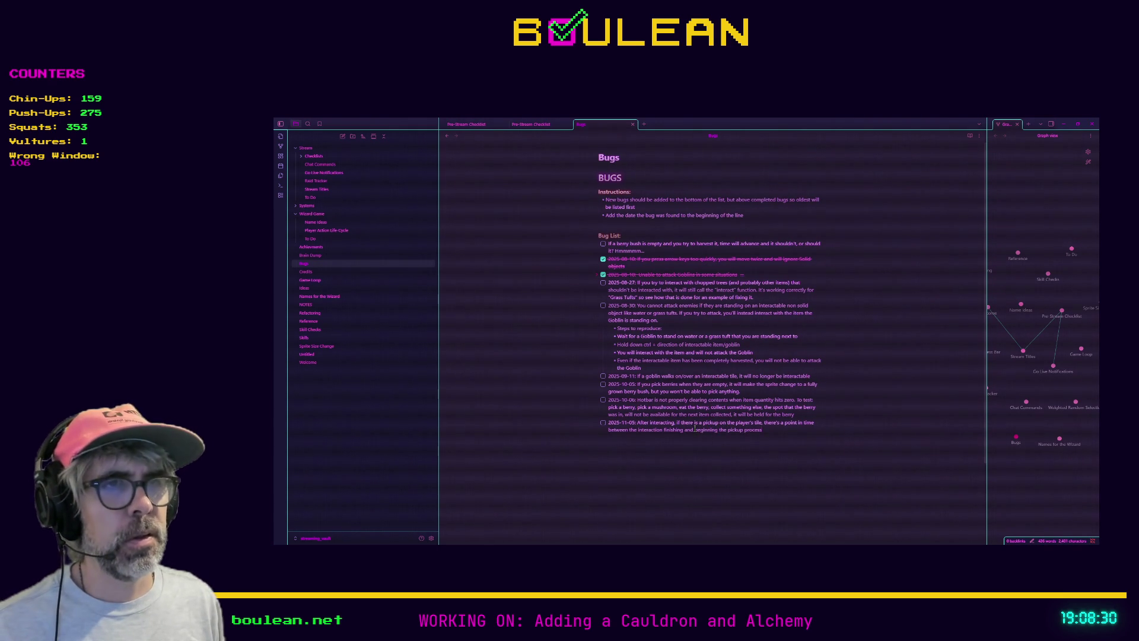
{"action": "type", "text": " before"}
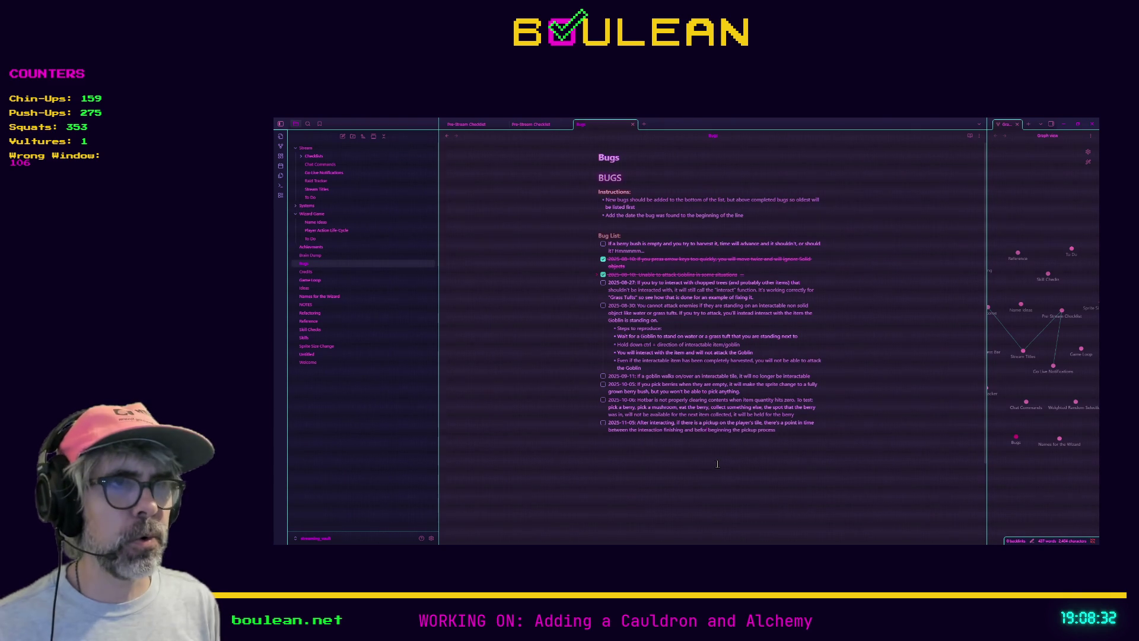
{"action": "key", "text": "ctrl+z"}
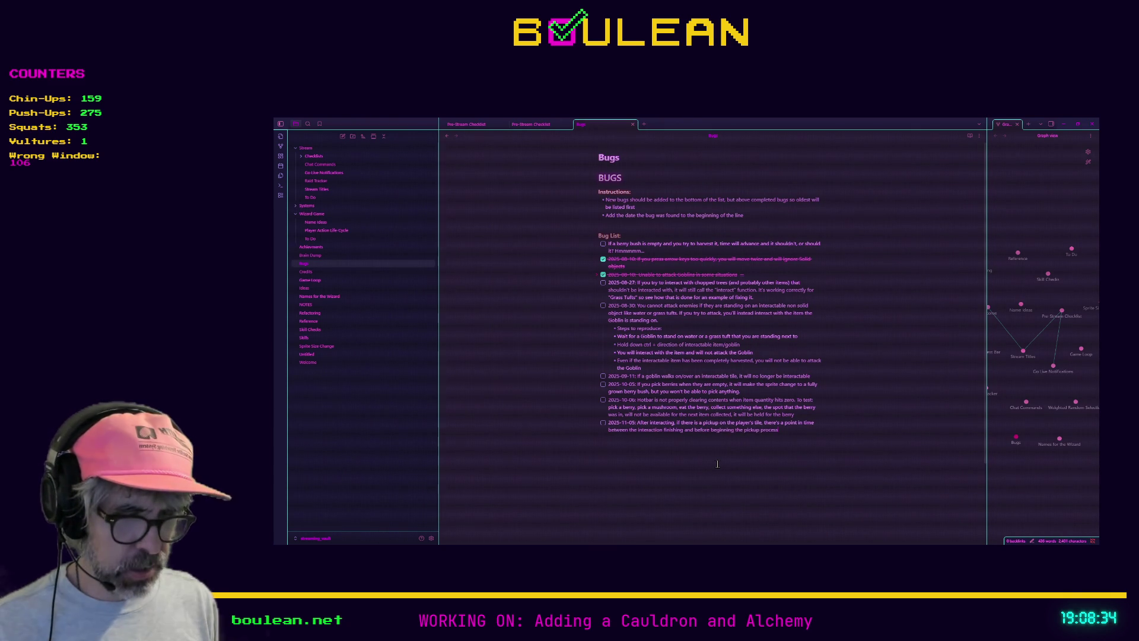
{"action": "type", "text": ", where you can"}
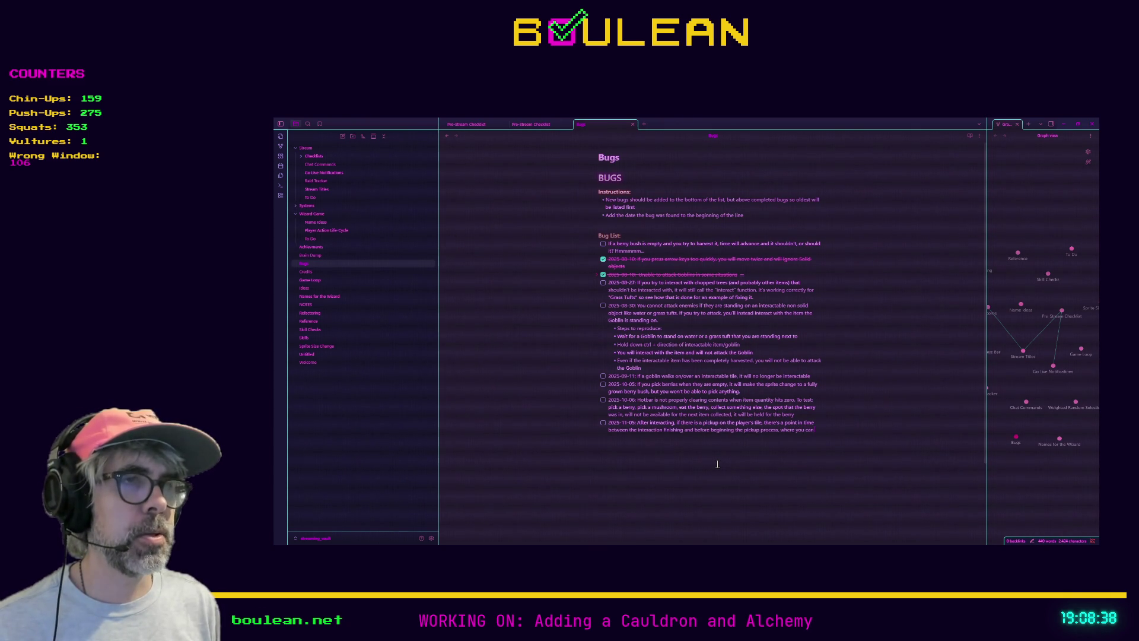
{"action": "key", "text": "BackSpace"}
{"action": "key", "text": "BackSpace"}
{"action": "key", "text": "BackSpace"}
{"action": "type", "text": "the player"}
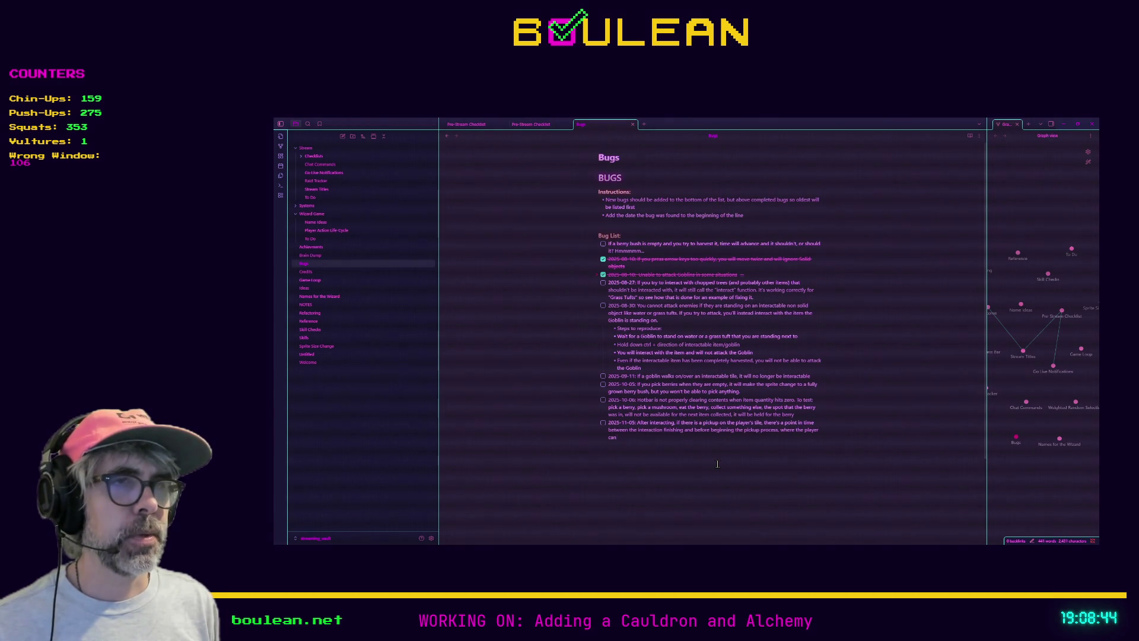
{"action": "type", "text": "command and"}
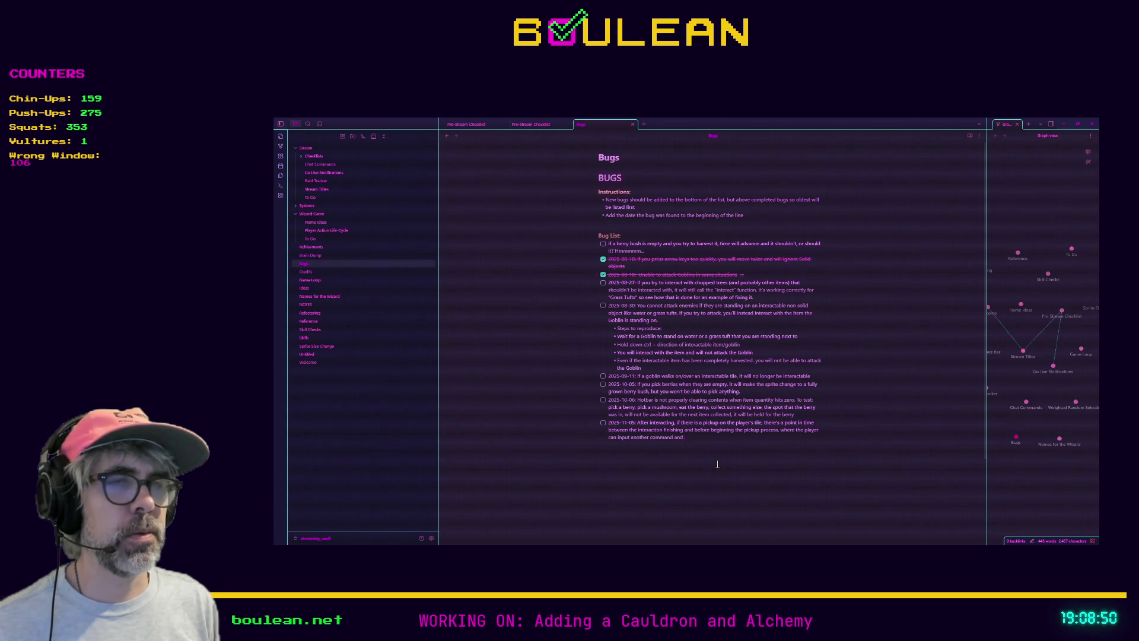
{"action": "type", "text": " the player"}
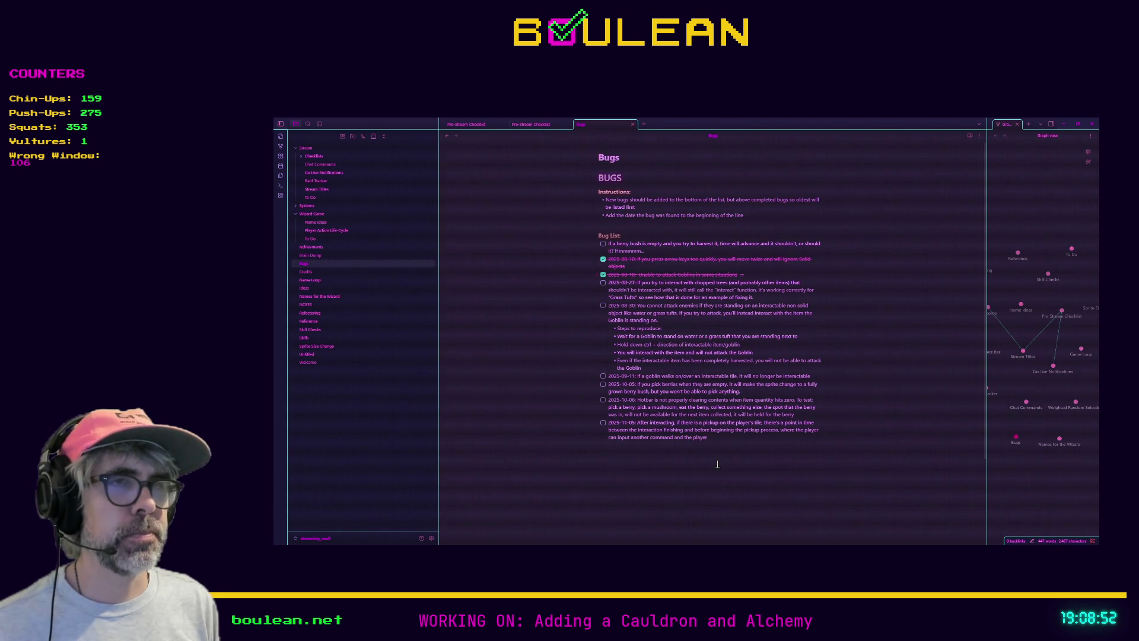
{"action": "type", "text": " will take that"}
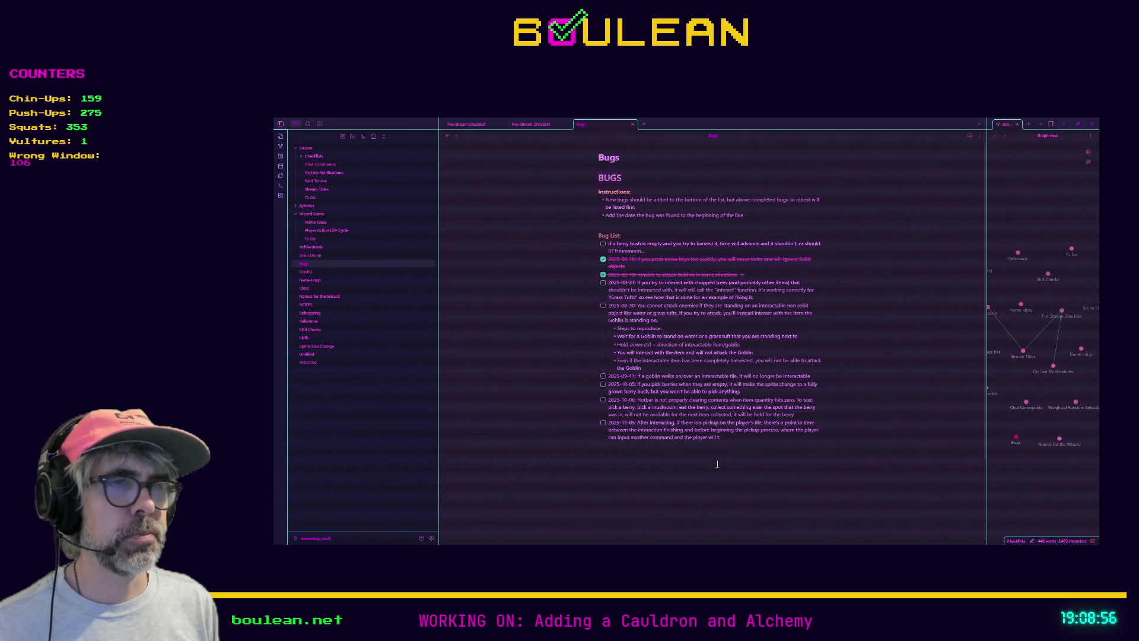
{"action": "type", "text": " action"}
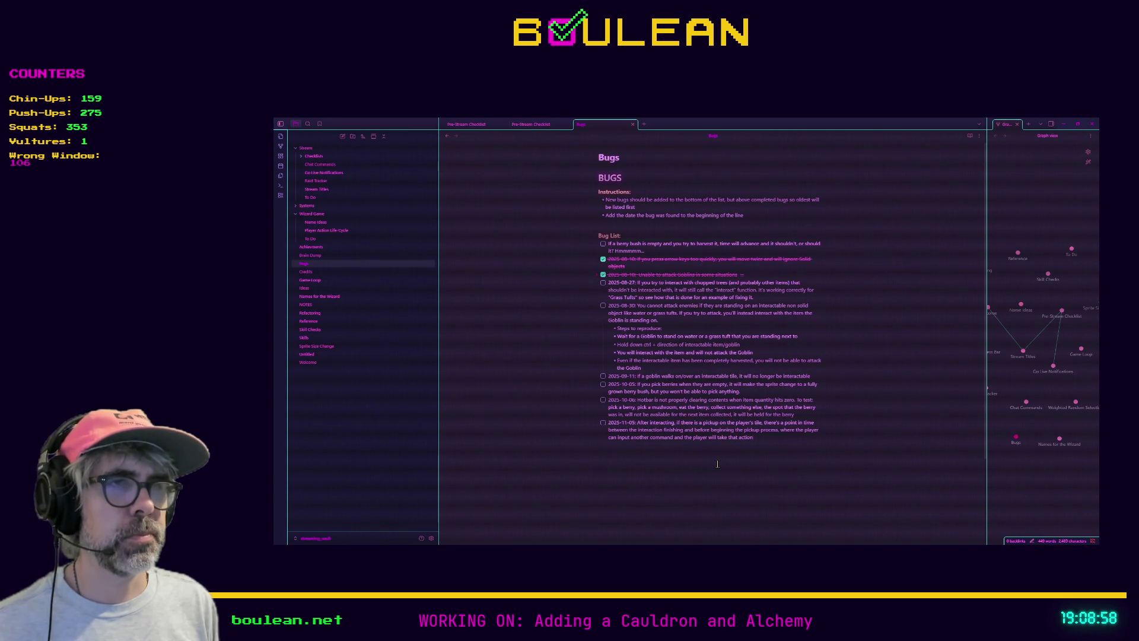
{"action": "type", "text": ", basically"}
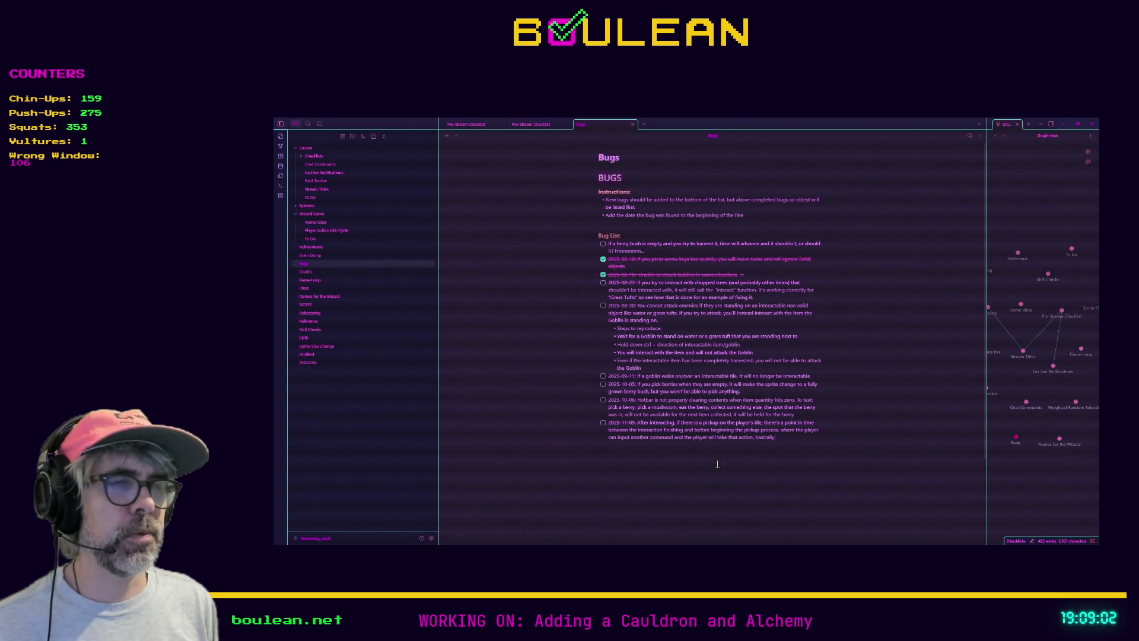
{"action": "type", "text": " stealing an"}
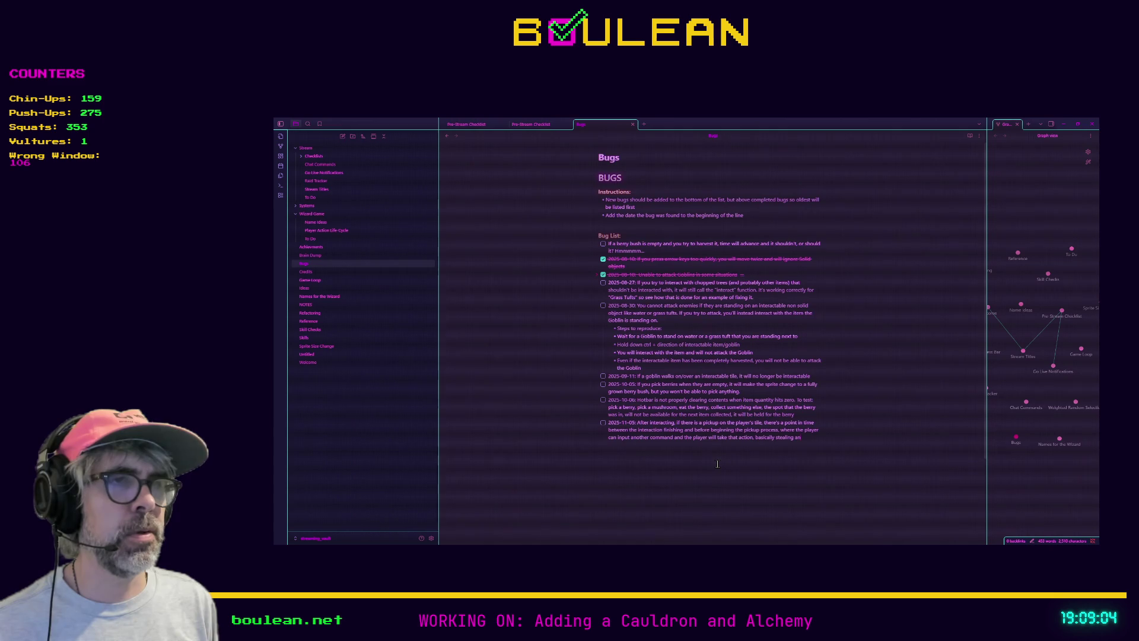
{"action": "type", "text": " additional action or stac"}
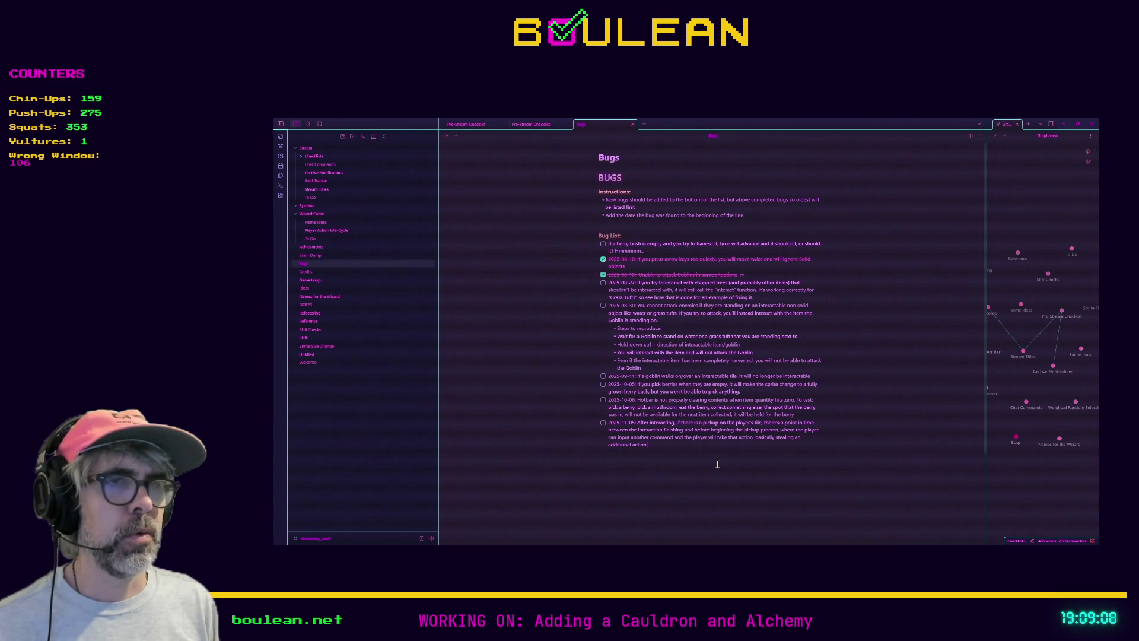
{"action": "type", "text": "king actions. TO "}
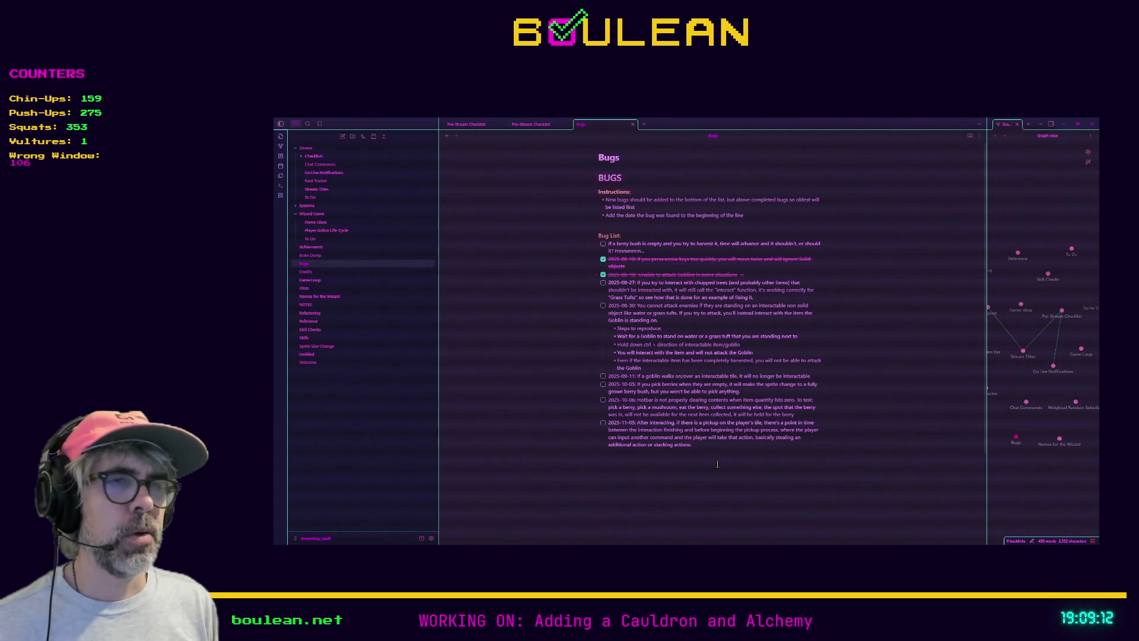
{"action": "type", "text": "re"}
- Note that actions can stack and add replication steps: pick a berry, then try another before the pickup animation
{"action": "key", "text": "BackSpace"}
{"action": "key", "text": "BackSpace"}
{"action": "key", "text": "BackSpace"}
{"action": "type", "text": "ica"}
{"action": "type", "text": "te, ch"}
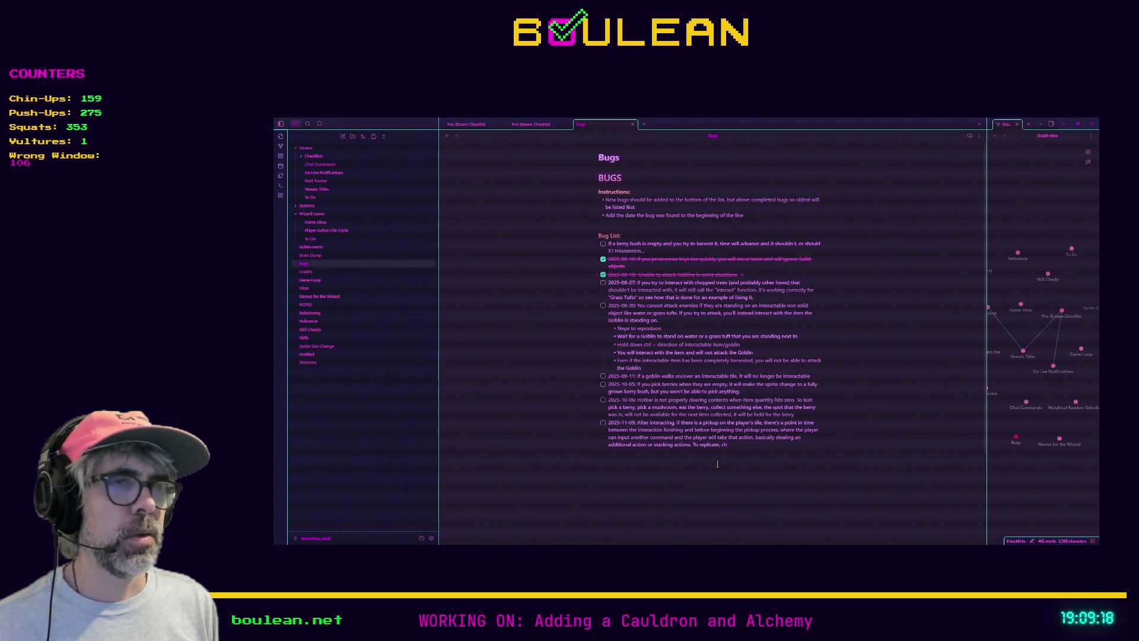
{"action": "type", "text": "pick"}
{"action": "type", "text": " berry,"}
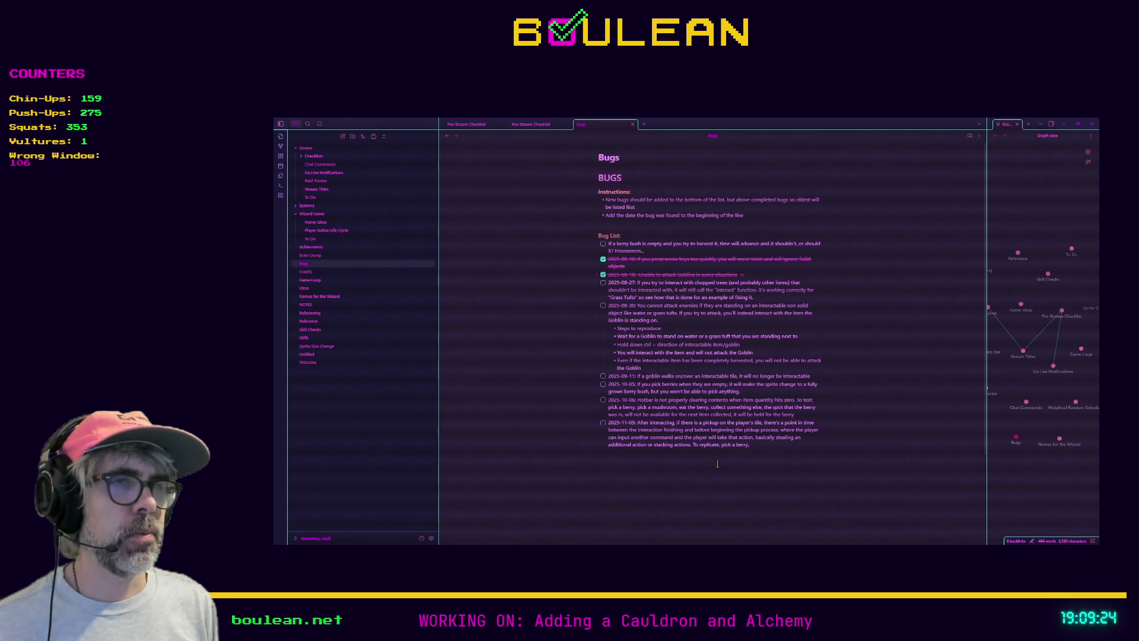
{"action": "type", "text": " andstart"}
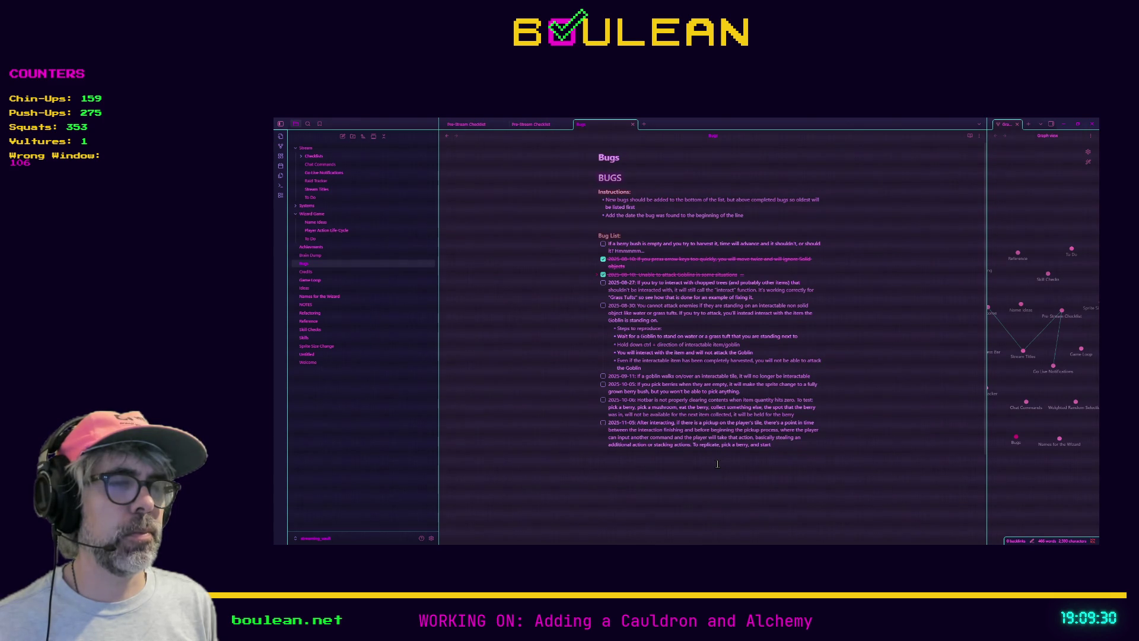
{"action": "type", "text": "sin"}
{"action": "key", "text": "BackSpace"}
{"action": "key", "text": "BackSpace"}
{"action": "key", "text": "BackSpace"}
{"action": "key", "text": "BackSpace"}
{"action": "type", "text": "ick another al"}
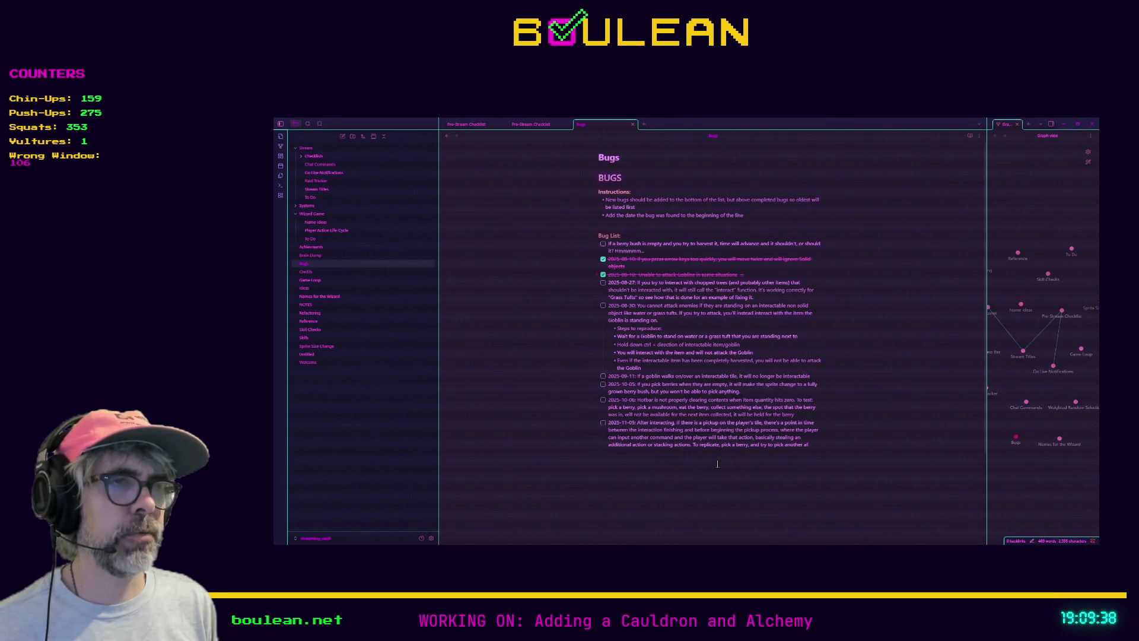
{"action": "type", "text": "raction animation and before pick"}
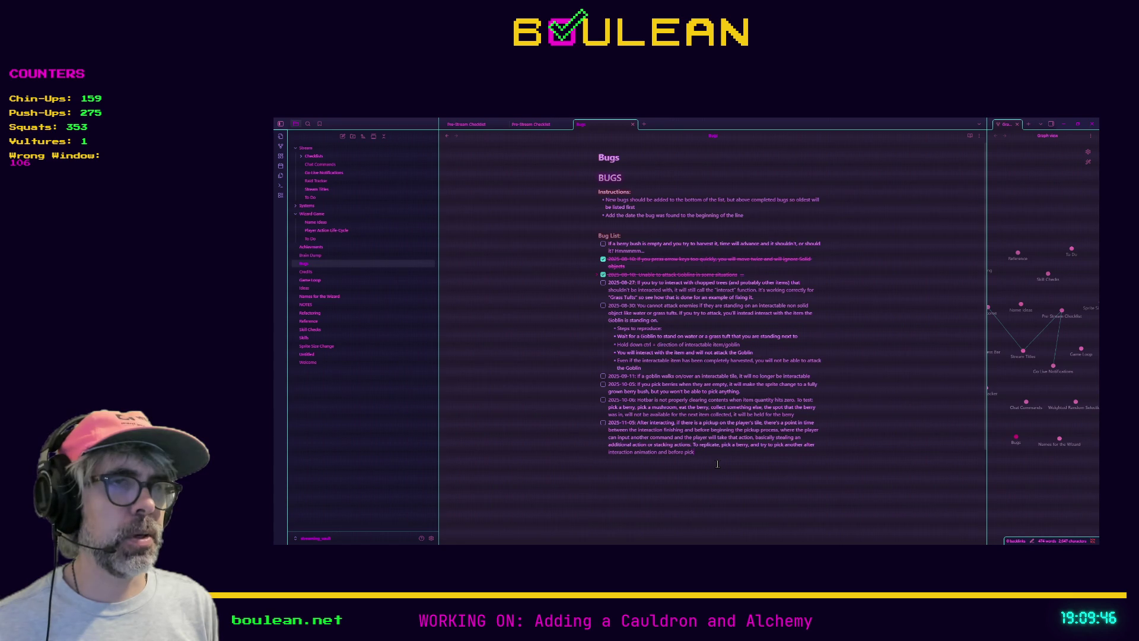
{"action": "type", "text": "up ani"}
{"action": "type", "text": ". Just  spamctrl"}
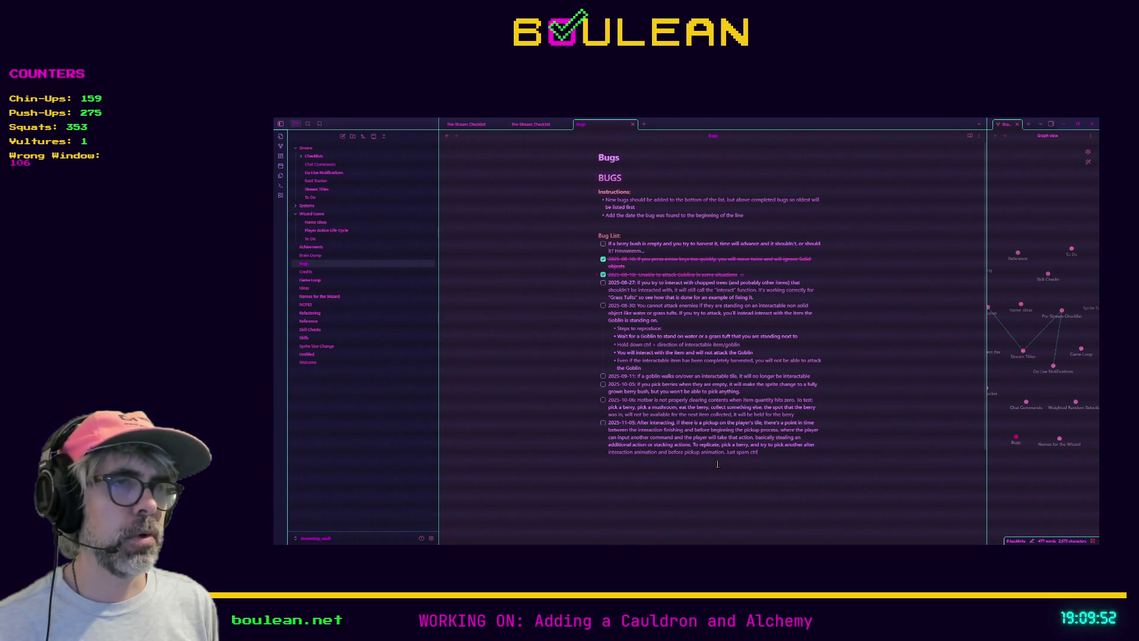
{"action": "type", "text": " up"}
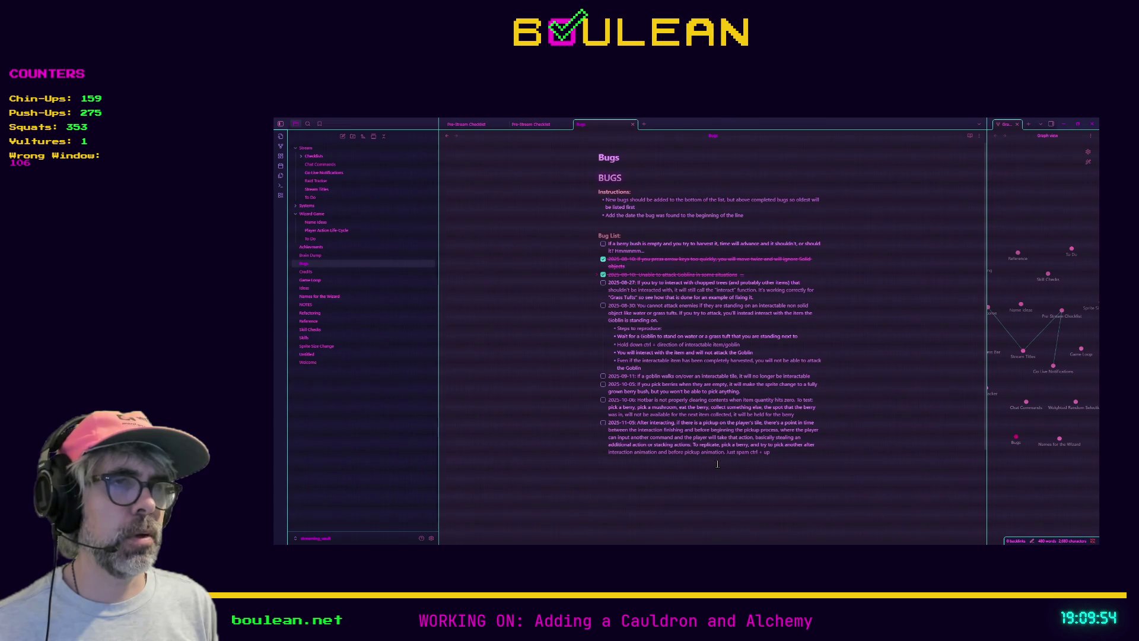
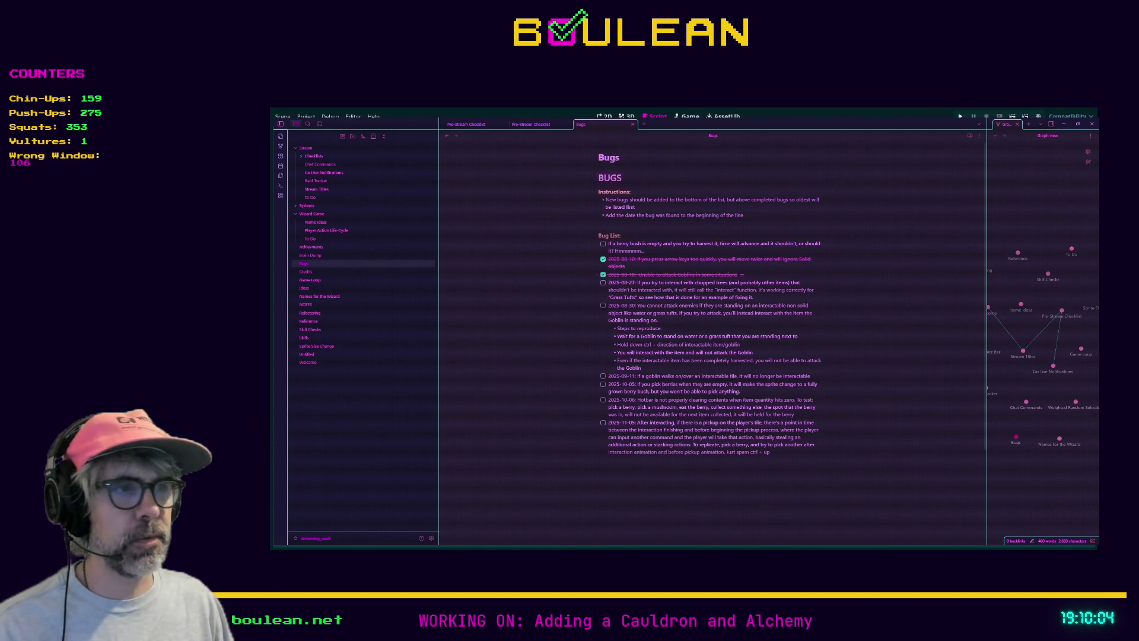
- Save the Godot script to launch the game, then stop the running game
{"action": "left_click", "coordinate": [1063, 127]}
{"action": "left_click", "coordinate": [836, 356]}
{"action": "key", "text": "ctrl+s"}
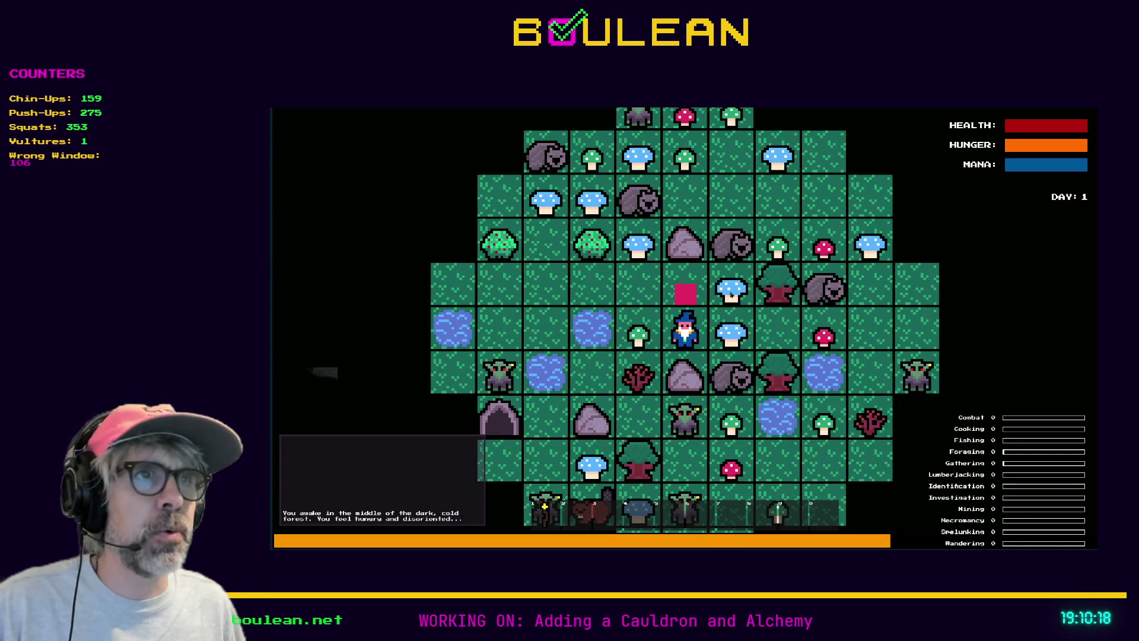
{"action": "key", "text": "F8"}
- Hide the Godot editor and bring the Obsidian Bugs note back to the front
{"action": "left_click", "coordinate": [755, 330]}
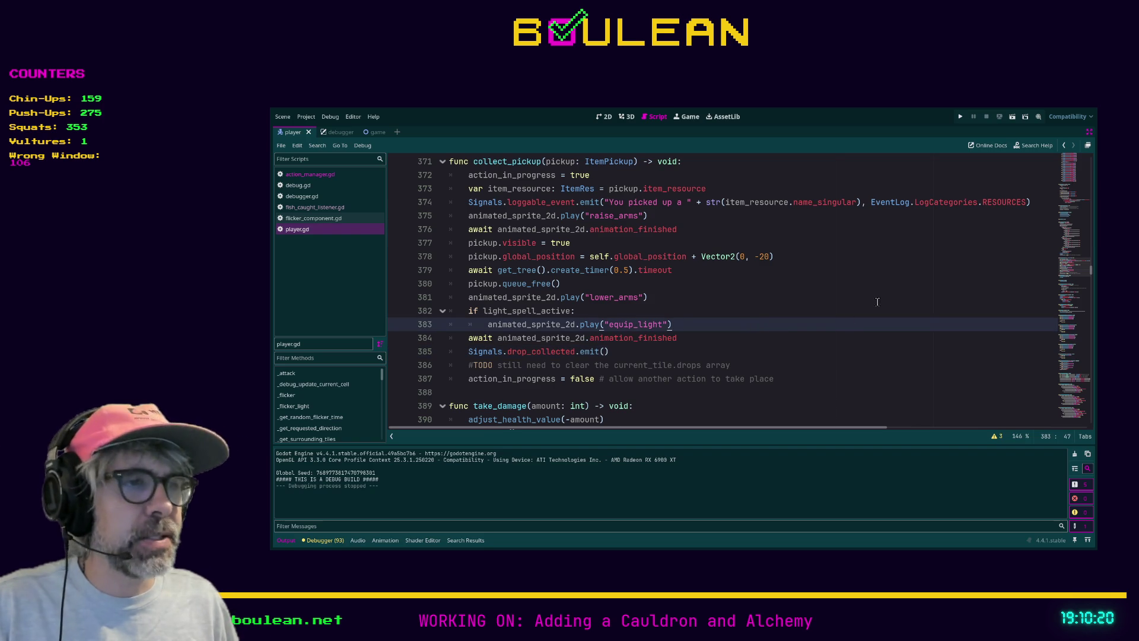
{"action": "key", "text": "F5"}
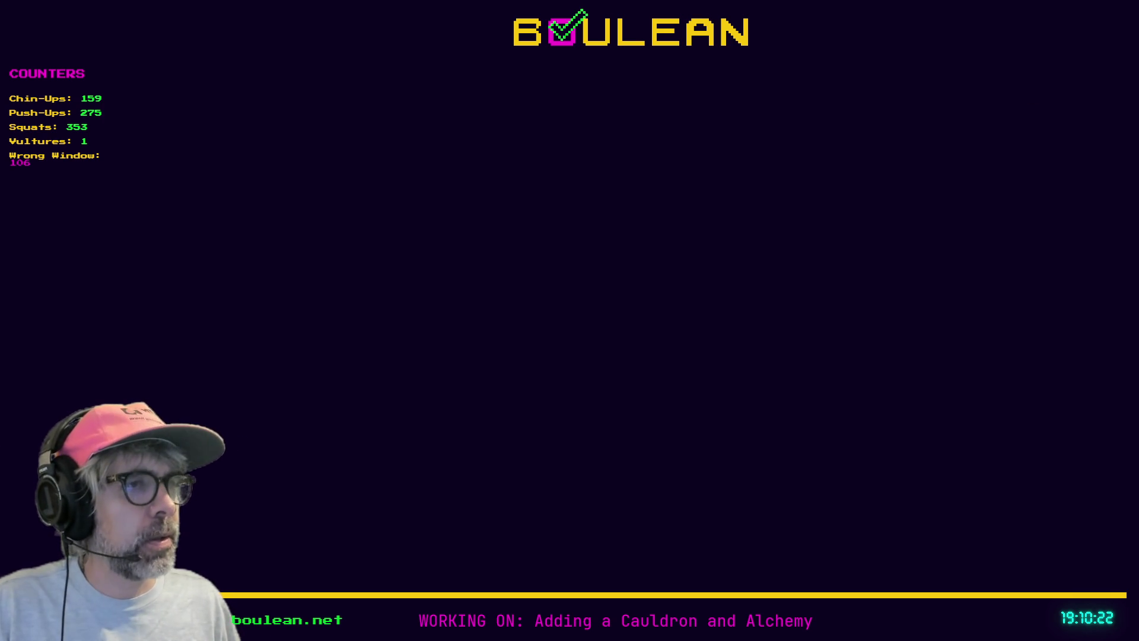
{"action": "key", "text": "alt+Tab"}
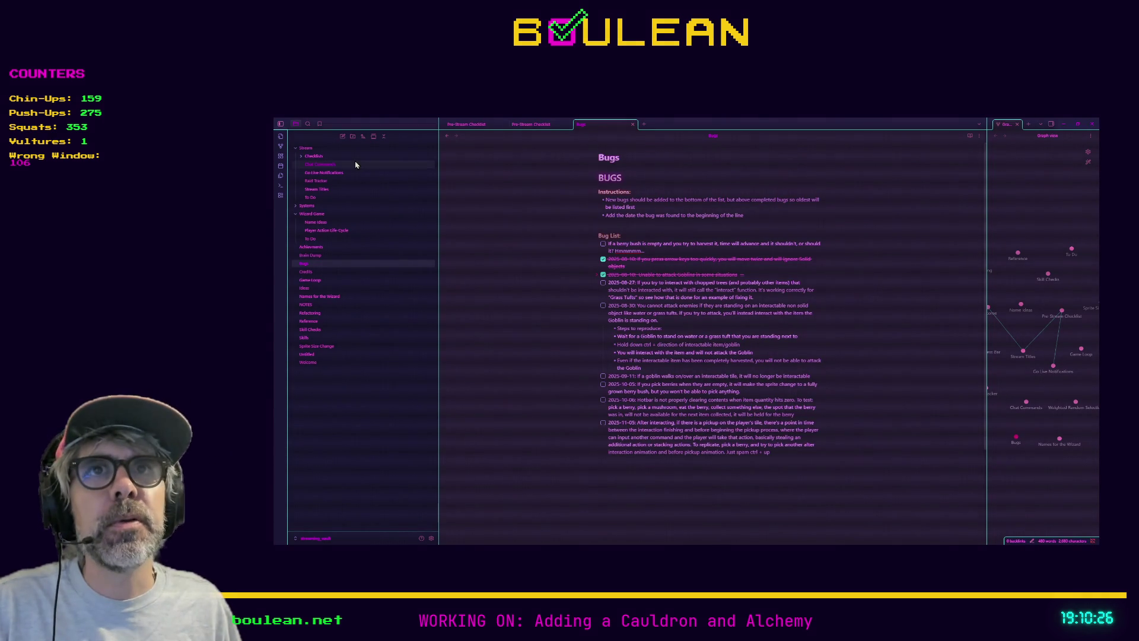
- Open and close the Appearance settings, then toggle the Bugs note into reading view and back
{"action": "left_click", "coordinate": [432, 539]}
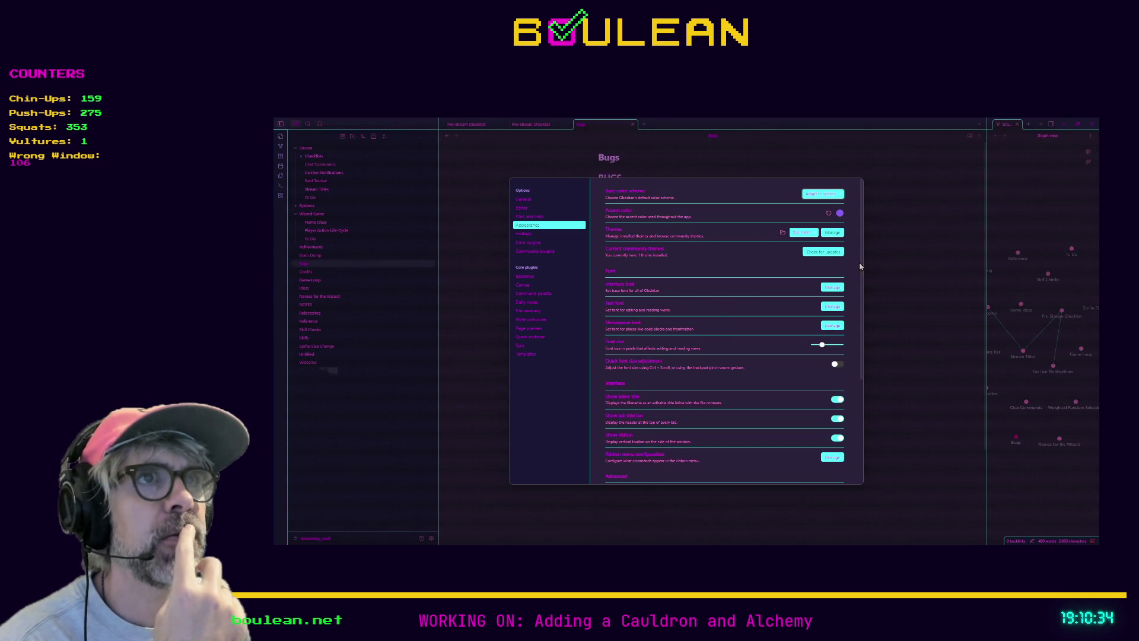
{"action": "left_click", "coordinate": [898, 268]}
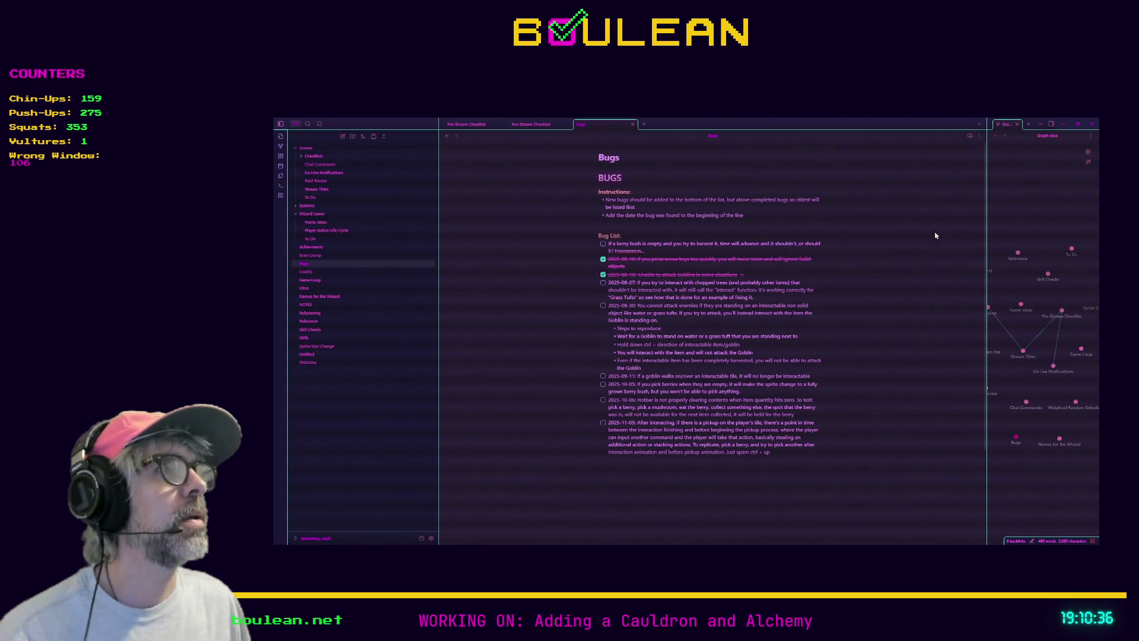
{"action": "left_click", "coordinate": [979, 126]}
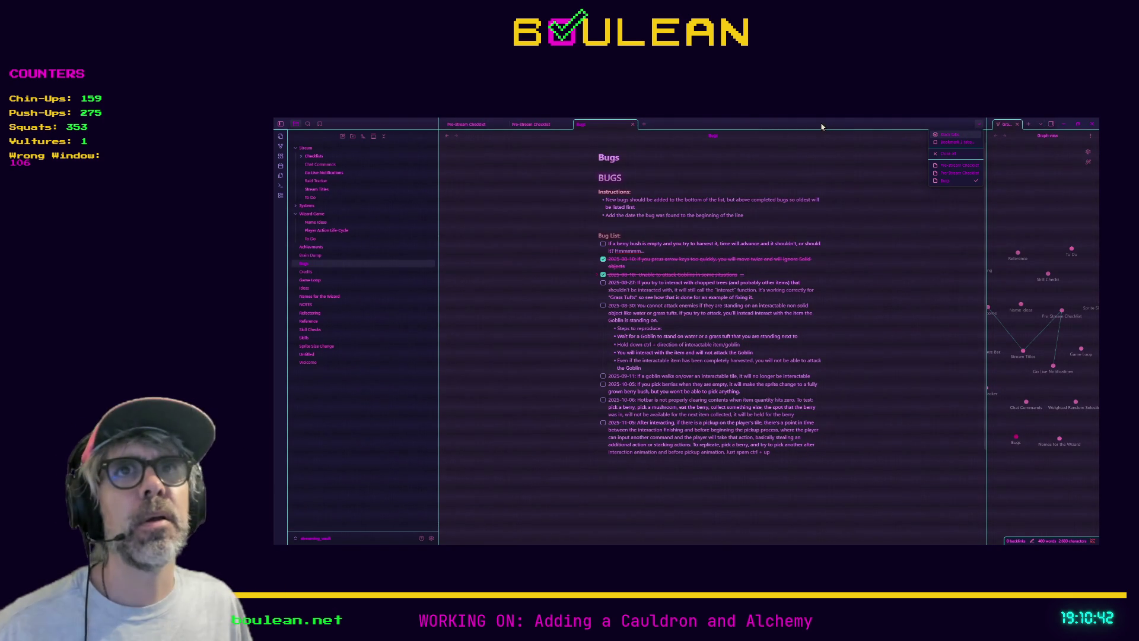
{"action": "right_click", "coordinate": [602, 125]}
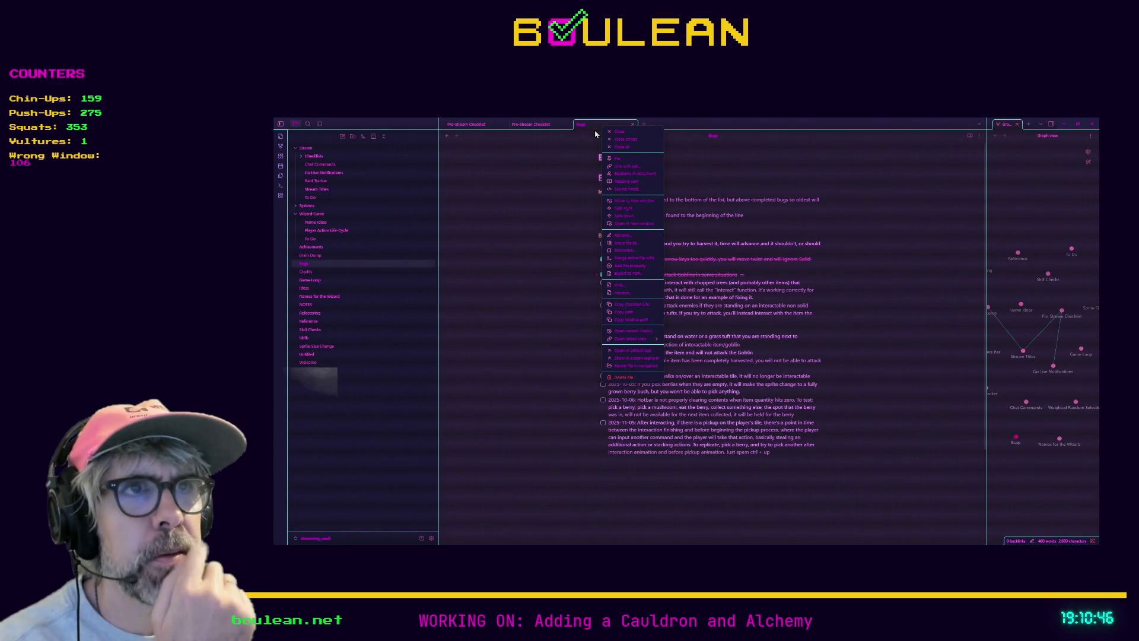
{"action": "left_click", "coordinate": [642, 182]}
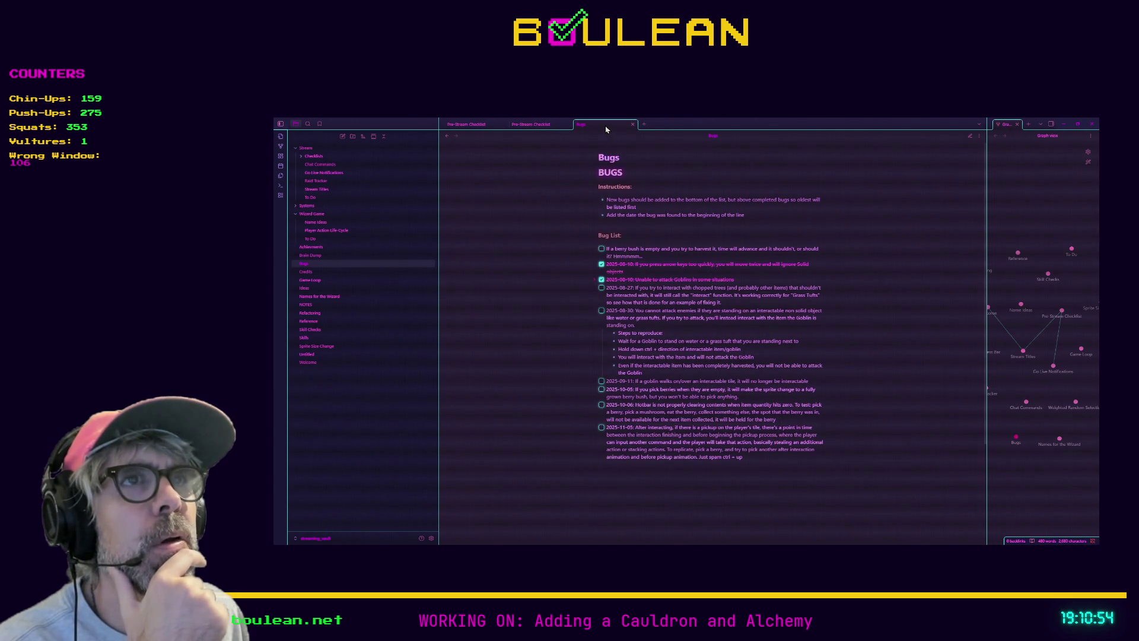
{"action": "key", "text": "ctrl+e"}
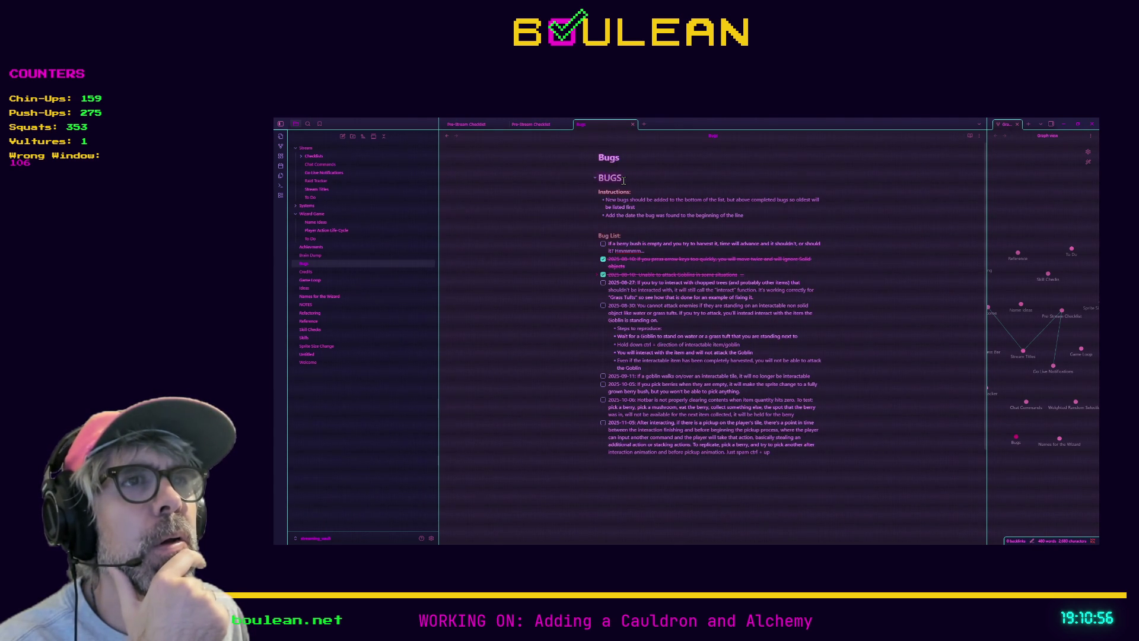
- Put the Bugs note in reading view and minimize the Obsidian window
{"action": "right_click", "coordinate": [614, 125]}
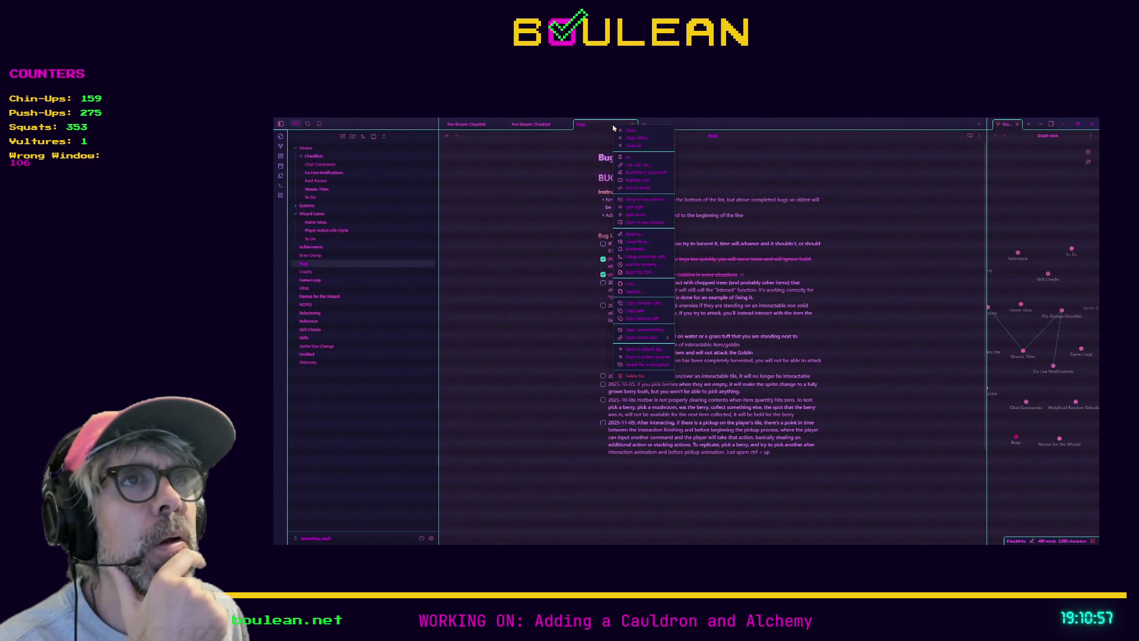
{"action": "left_click", "coordinate": [646, 185]}
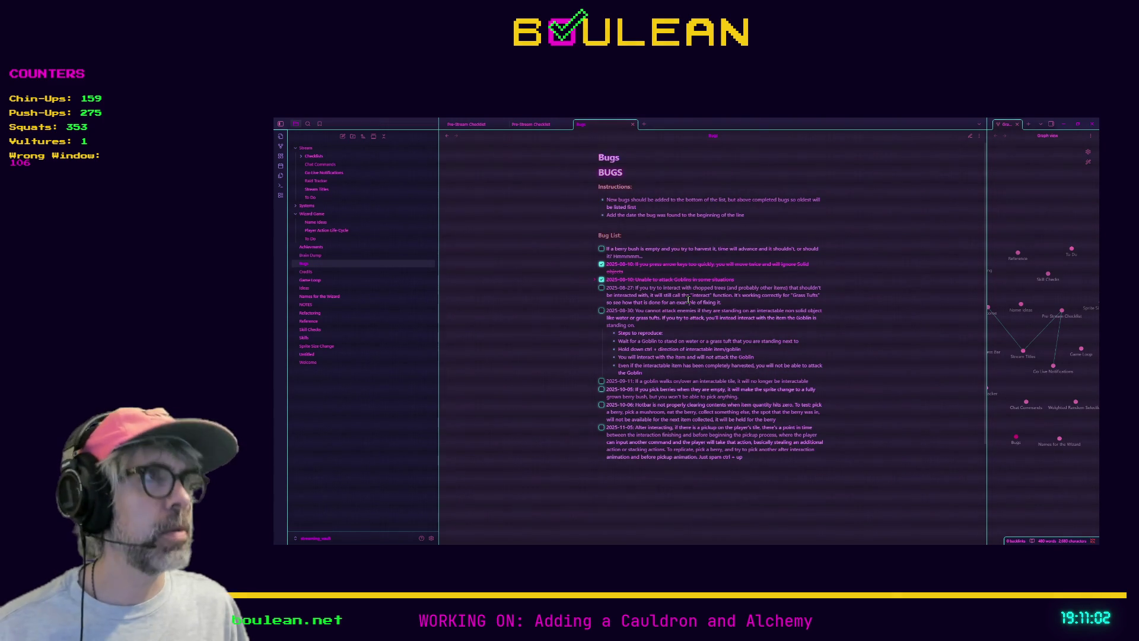
{"action": "left_click", "coordinate": [979, 137]}
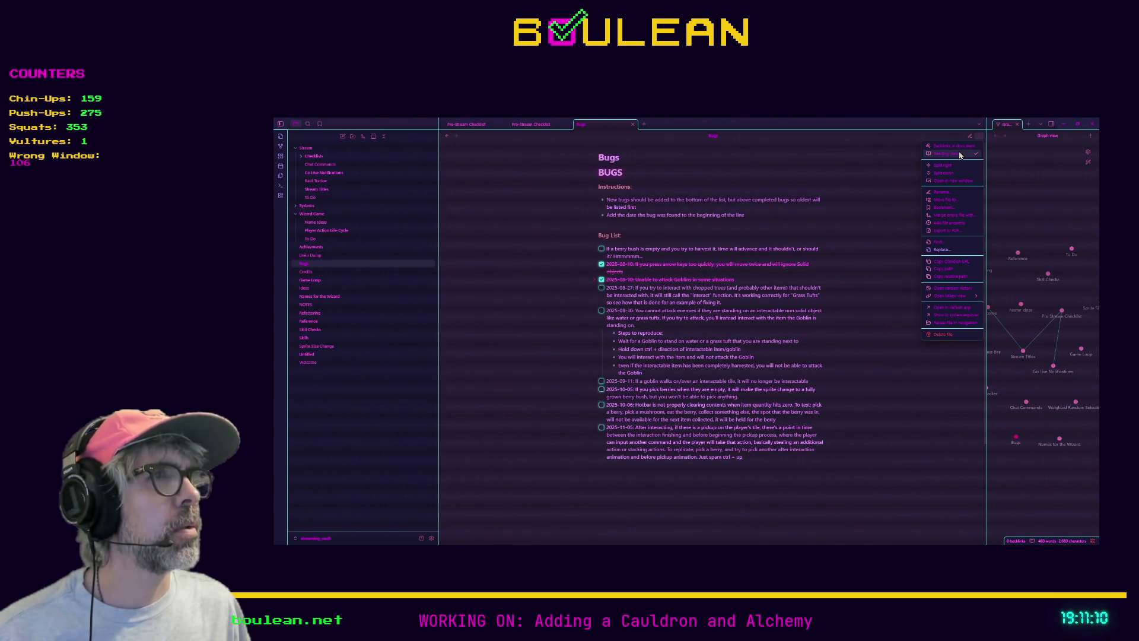
{"action": "left_click", "coordinate": [960, 154]}
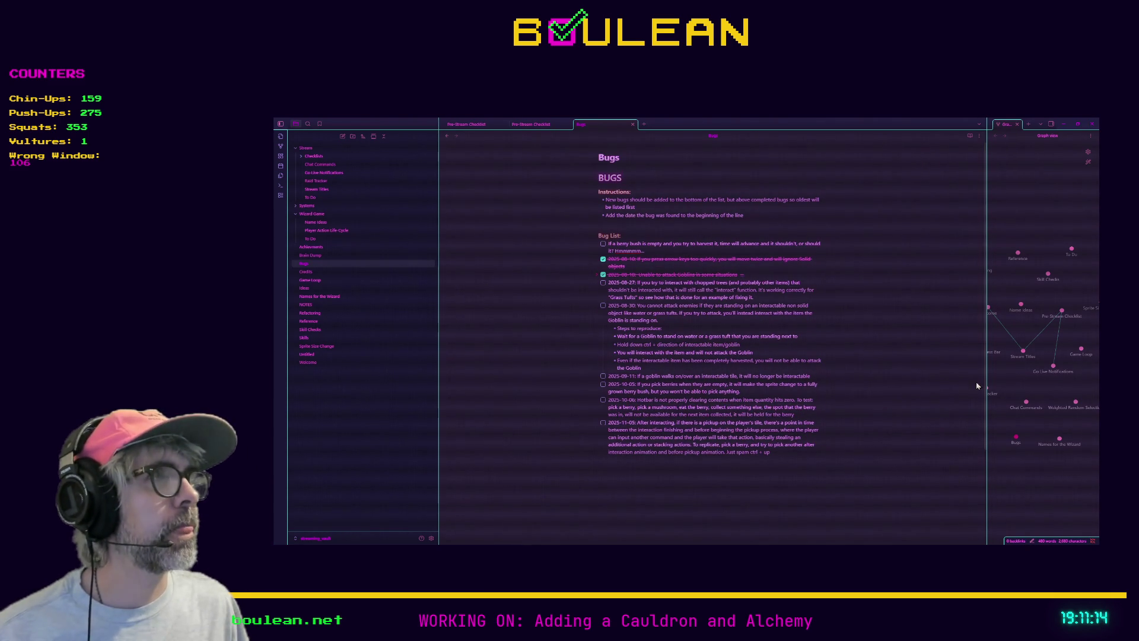
{"action": "left_click", "coordinate": [1062, 124]}
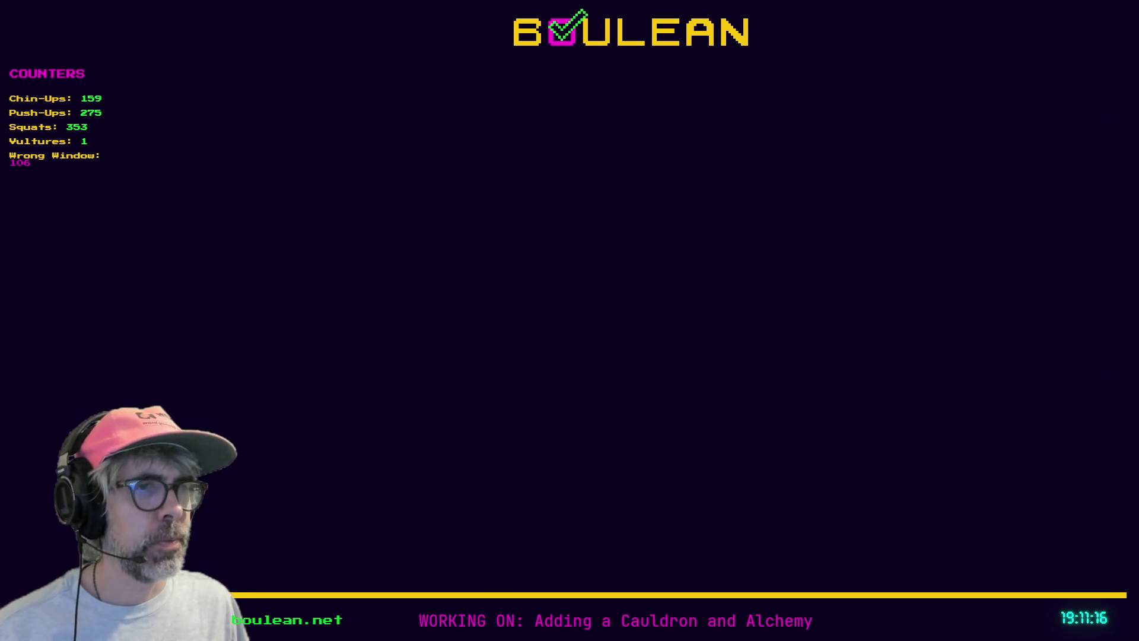
- Search 'obsidian zoom in and out hotkey' in a new Brave tab
{"action": "key", "text": "alt+Tab"}
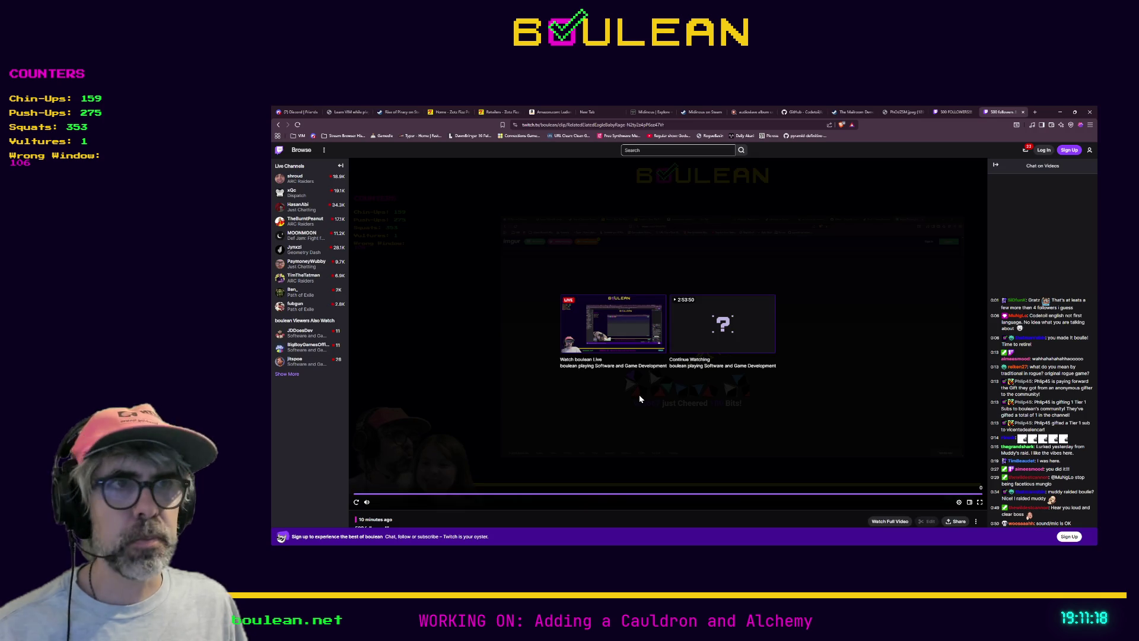
{"action": "key", "text": "ctrl+t"}
{"action": "type", "text": "obsidi"}
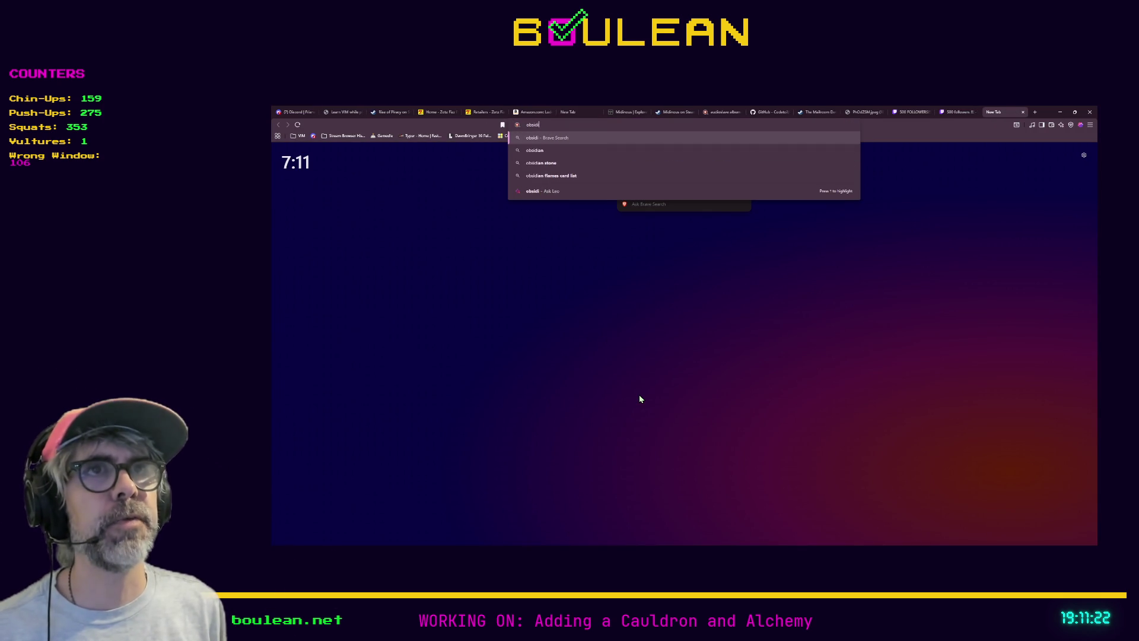
{"action": "type", "text": "an"}
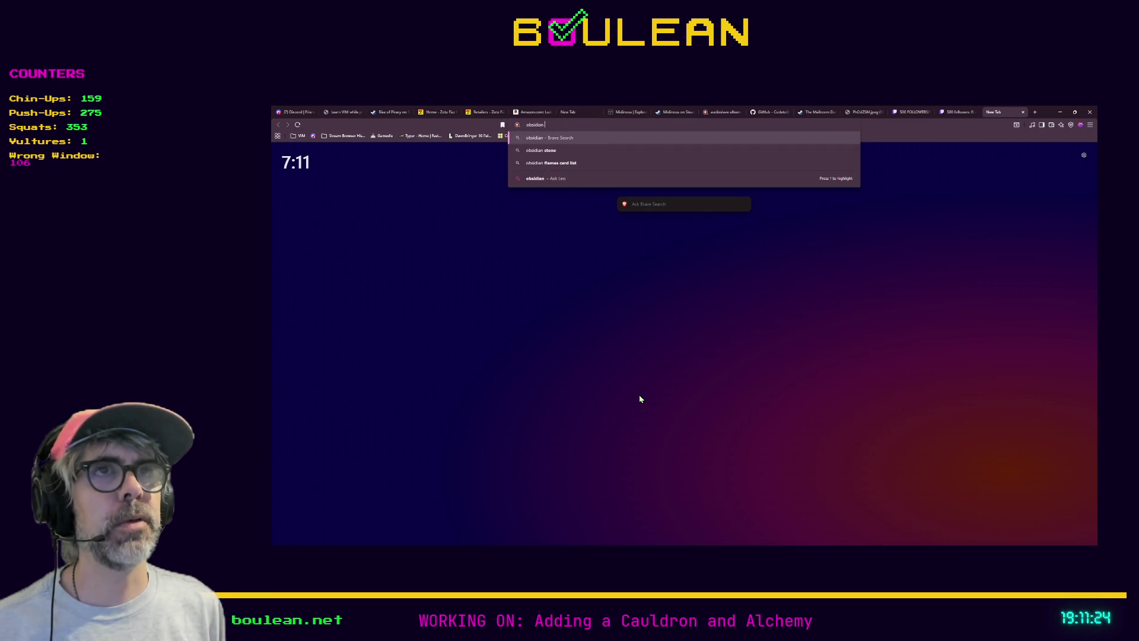
{"action": "type", "text": " zoom in"}
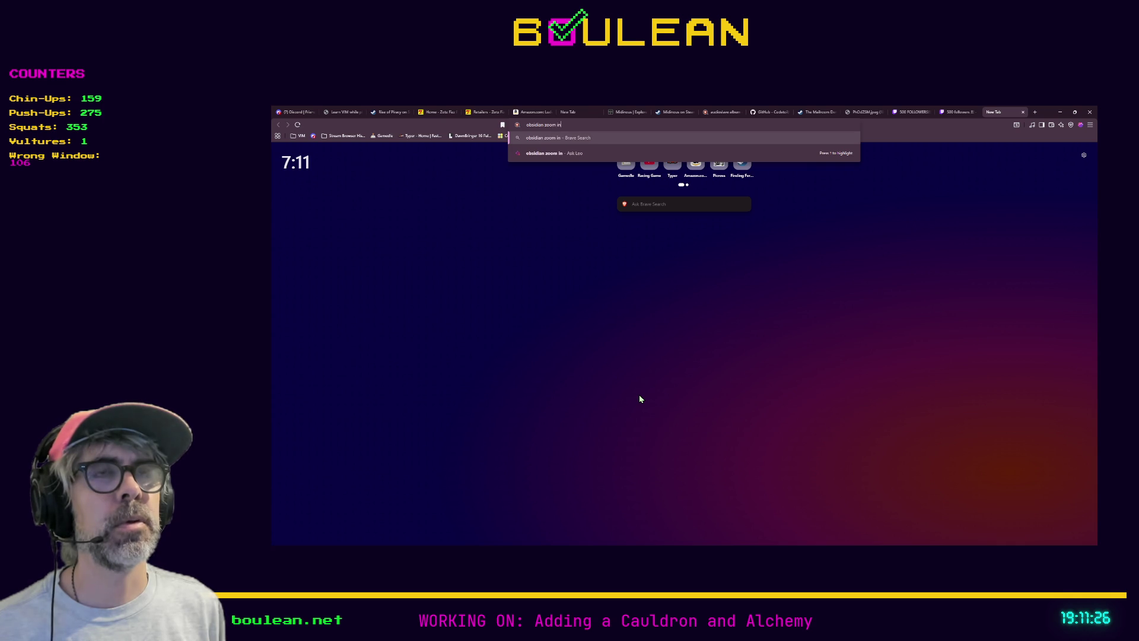
{"action": "type", "text": " and out hotkey"}
{"action": "key", "text": "Return"}
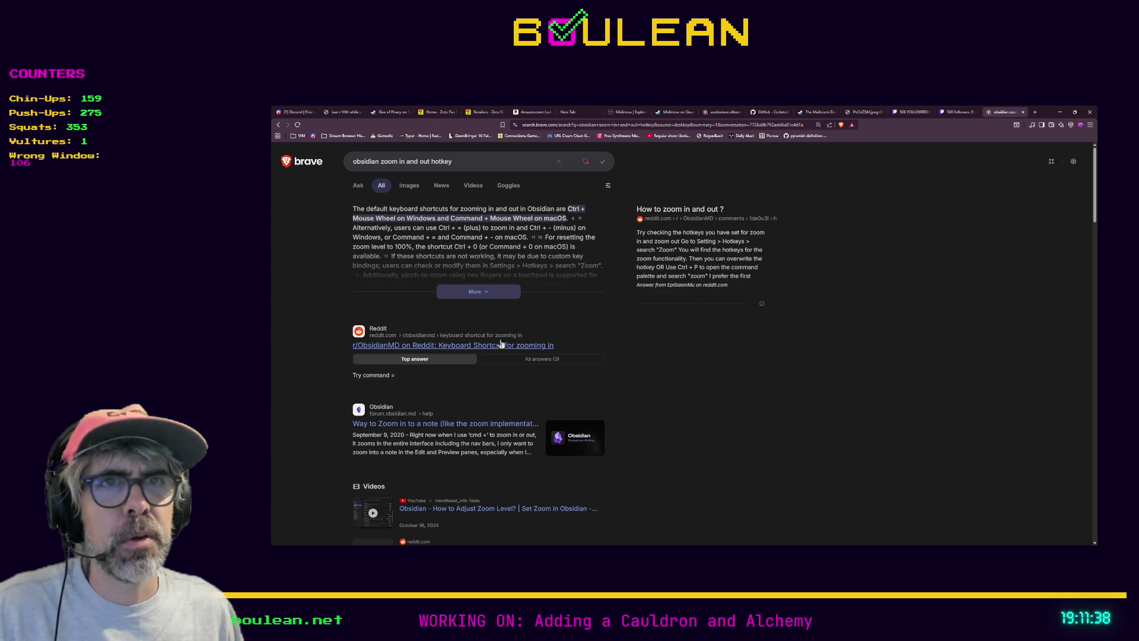
- Read the Reddit thread on Obsidian zoom shortcuts, then minimize Brave and return to Obsidian
{"action": "middle_click", "coordinate": [534, 347]}
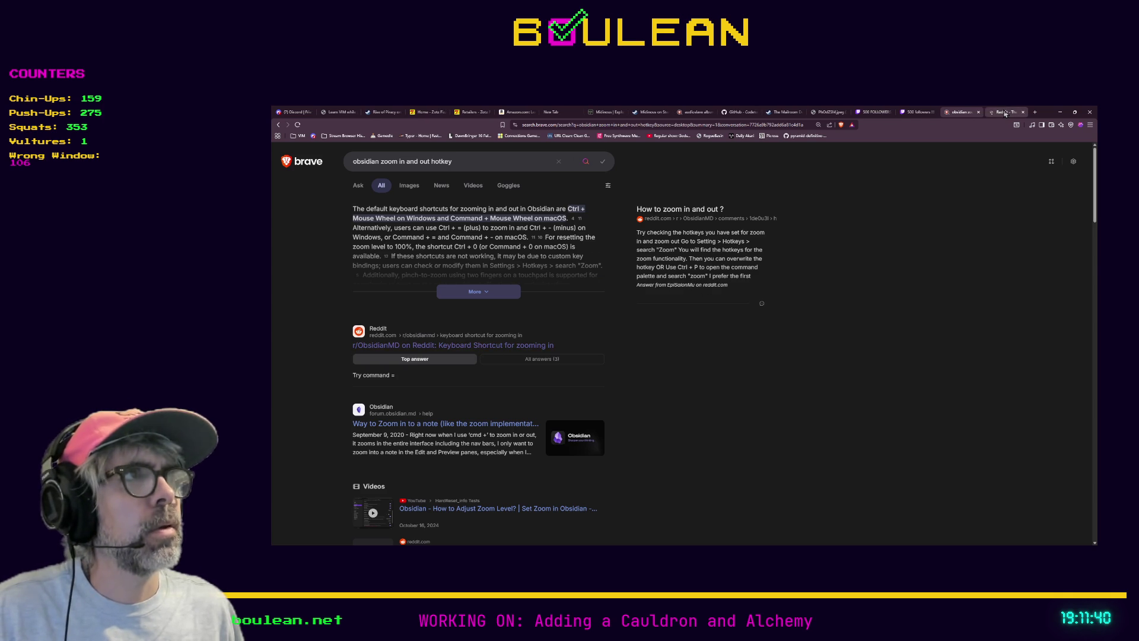
{"action": "key", "text": "ctrl+Tab"}
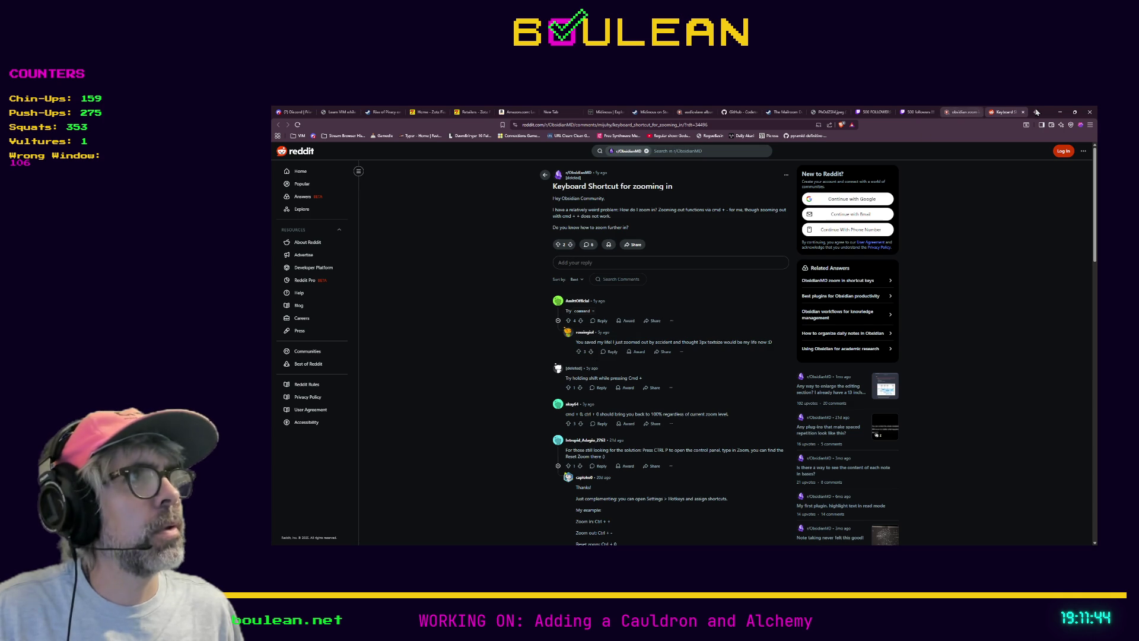
{"action": "left_click", "coordinate": [1061, 111]}
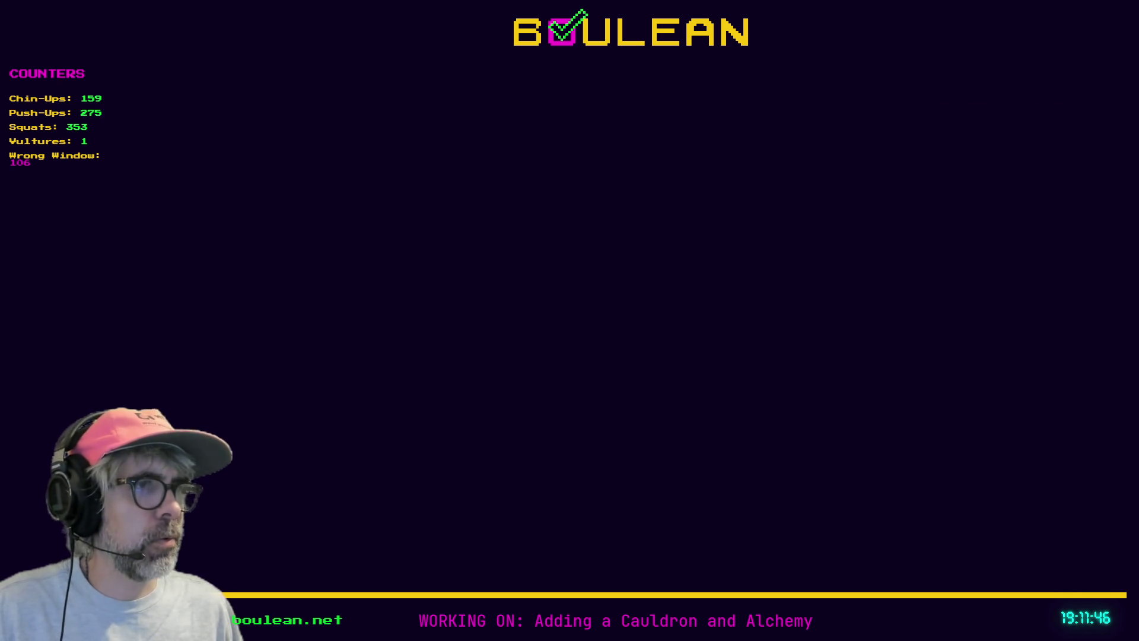
{"action": "key", "text": "alt+Tab"}
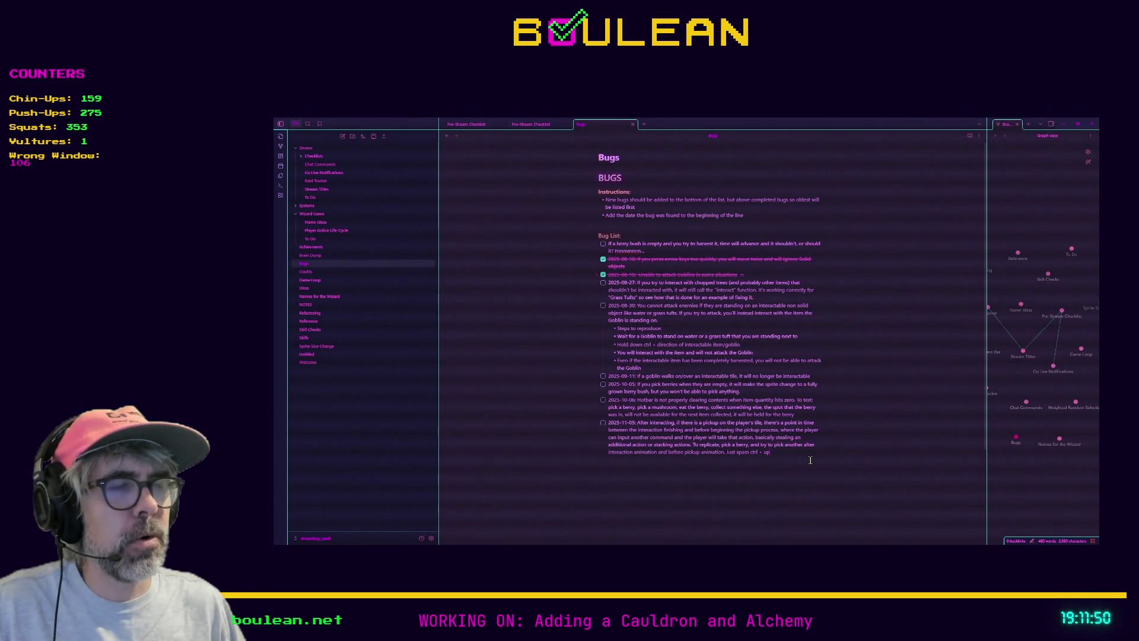
- Zoom the Obsidian interface in with Ctrl+= four times, backing off once with Ctrl+-
{"action": "key", "text": "ctrl+equal"}
{"action": "key", "text": "ctrl+equal"}
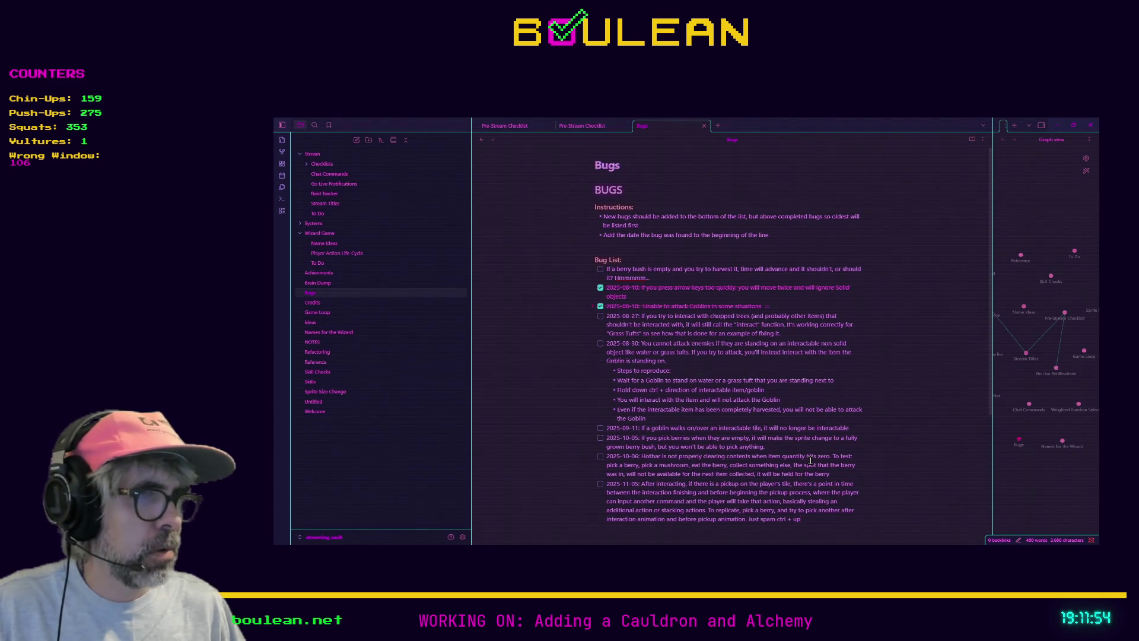
{"action": "key", "text": "ctrl+equal"}
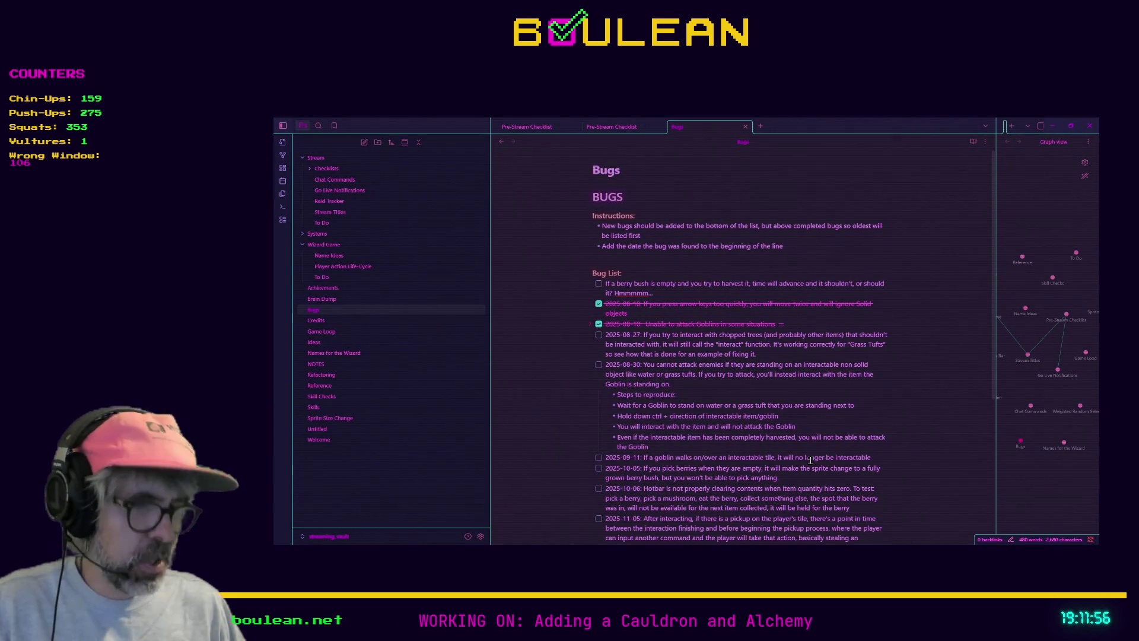
{"action": "key", "text": "ctrl+minus"}
{"action": "key", "text": "ctrl+minus"}
{"action": "key", "text": "ctrl+minus"}
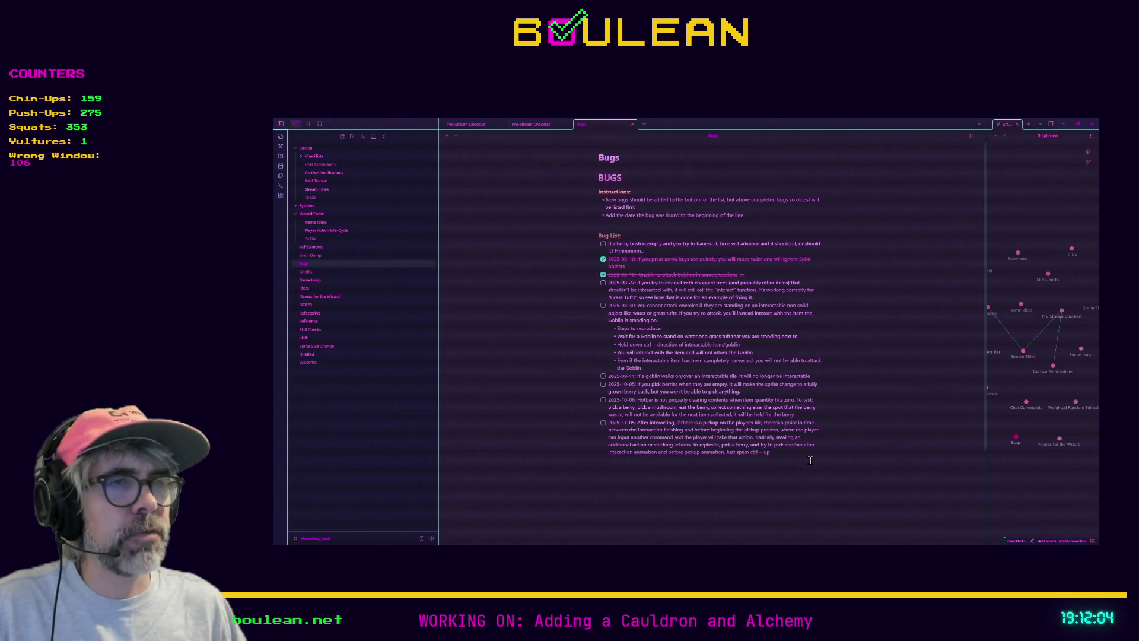
{"action": "key", "text": "ctrl+equal"}
{"action": "key", "text": "ctrl+equal"}
{"action": "key", "text": "ctrl+equal"}
{"action": "key", "text": "ctrl+equal"}
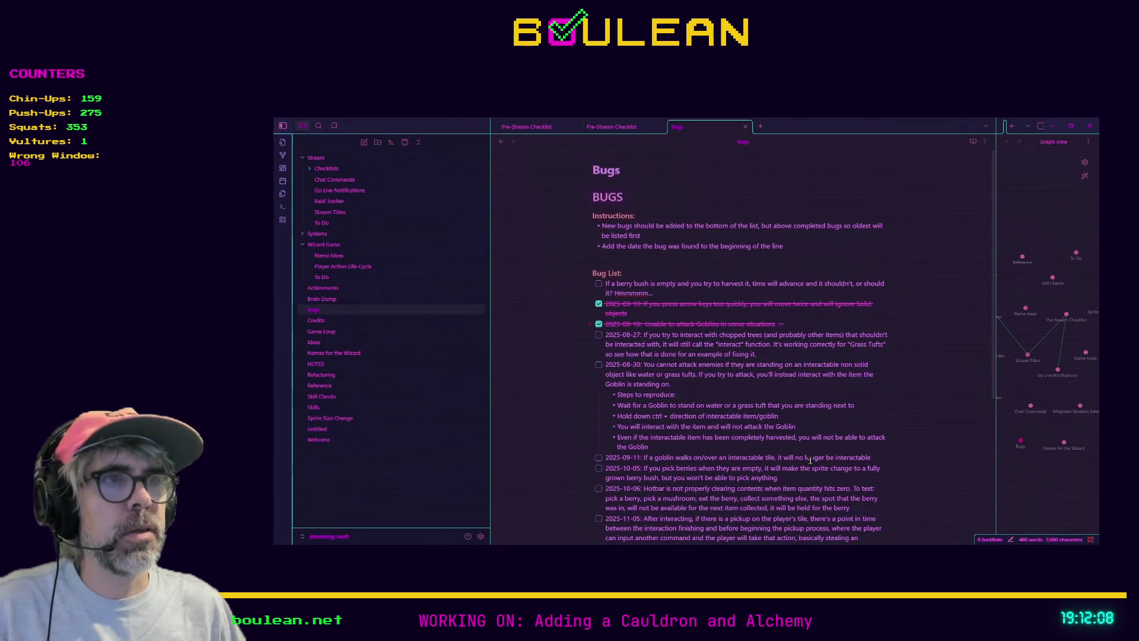
{"action": "scroll", "coordinate": [820, 451], "scroll_direction": "down", "scroll_amount": 1}
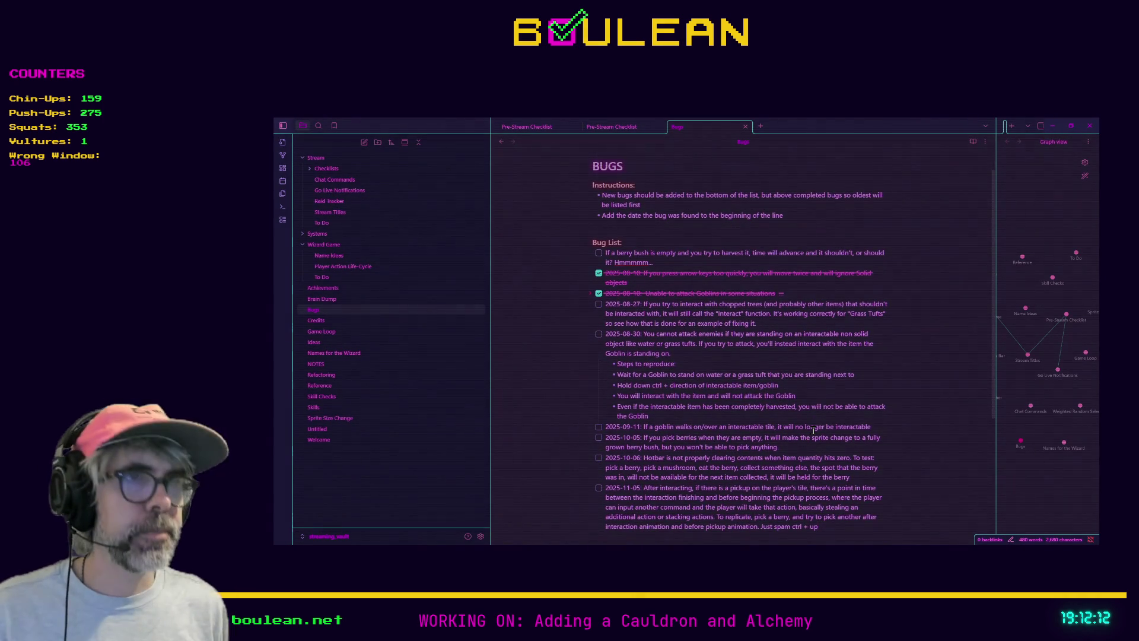
{"action": "key", "text": "ctrl+equal"}
{"action": "scroll", "coordinate": [842, 350], "scroll_direction": "down", "scroll_amount": 1}
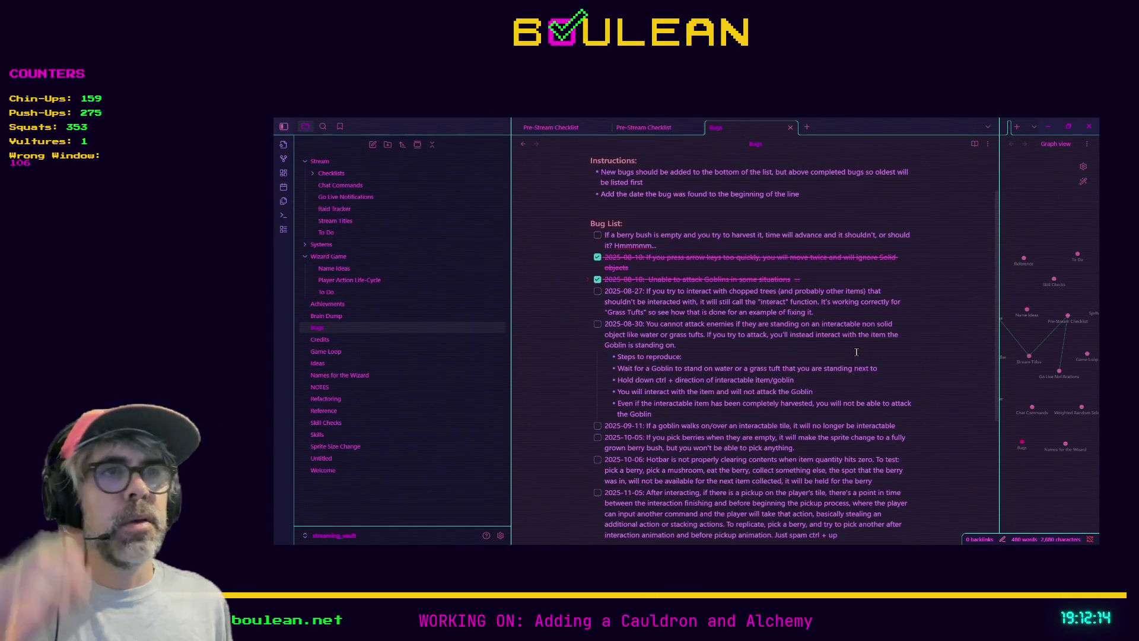